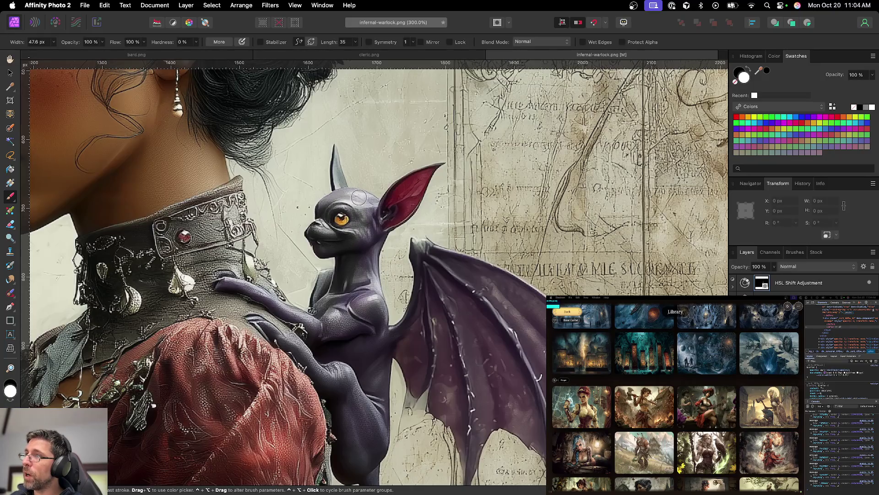
Step: Paint over the bat's bright red inner ear in grey, using a smaller brush near the tip
{"action": "key", "text": "bracketleft"}
{"action": "mouse_move", "coordinate": [399, 192]}
{"action": "left_mouse_down"}
{"action": "mouse_move", "coordinate": [385, 201]}
{"action": "mouse_move", "coordinate": [428, 172]}
{"action": "left_mouse_up"}
{"action": "key", "text": "bracketleft"}
{"action": "key", "text": "bracketleft"}
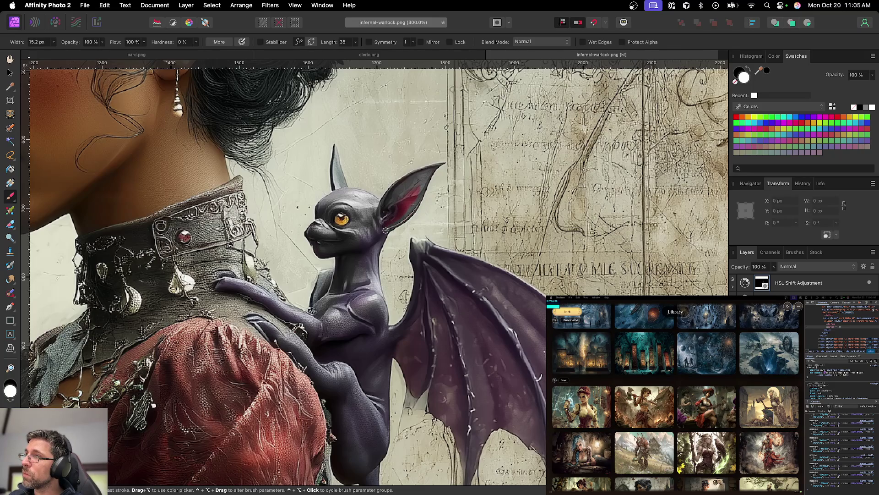
{"action": "key", "text": "bracketright"}
{"action": "key", "text": "bracketright"}
{"action": "mouse_move", "coordinate": [416, 185]}
{"action": "left_mouse_down"}
{"action": "mouse_move", "coordinate": [378, 229]}
{"action": "mouse_move", "coordinate": [371, 272]}
{"action": "left_mouse_up"}
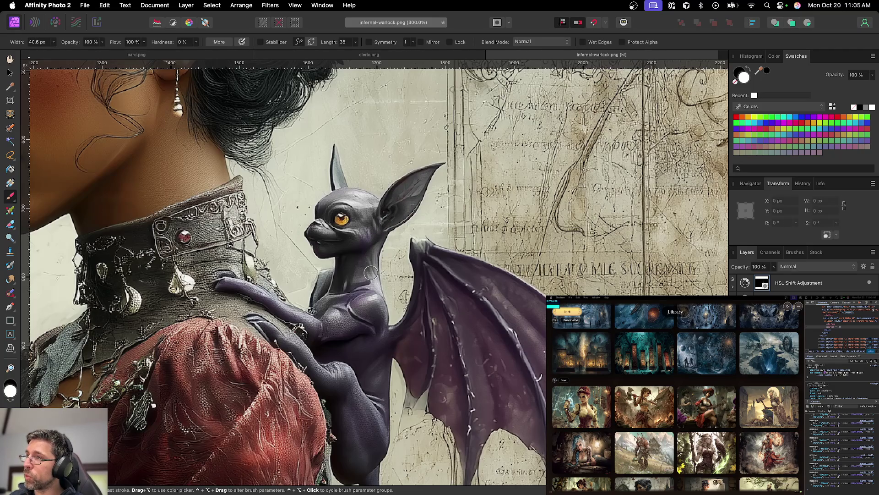
{"action": "key", "text": "bracketleft"}
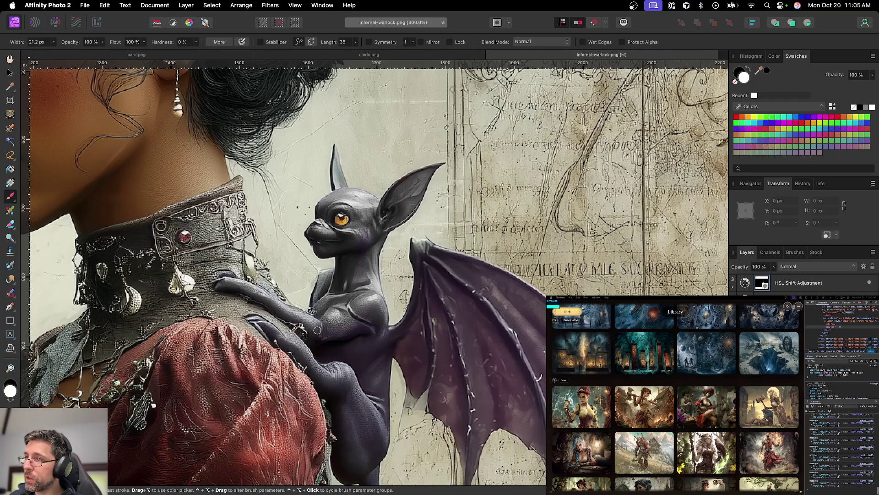
{"action": "key", "text": "bracketright"}
{"action": "key", "text": "bracketright"}
{"action": "key", "text": "bracketright"}
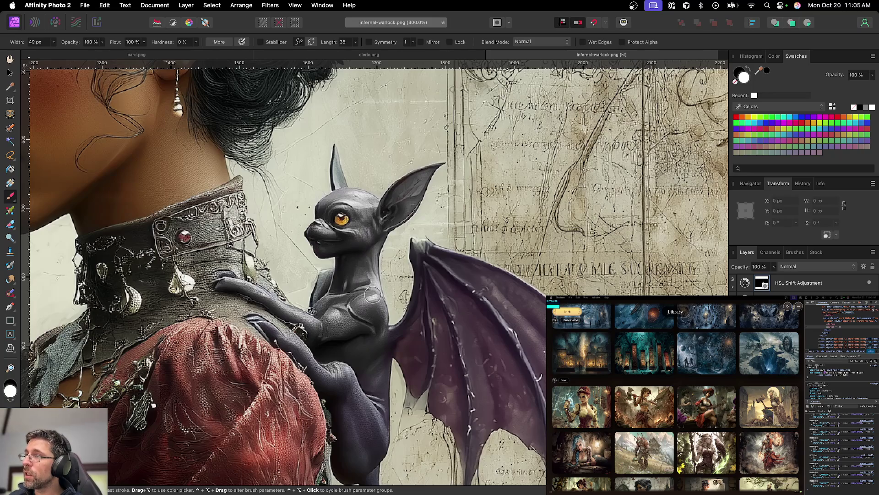
{"action": "scroll", "coordinate": [357, 320], "scroll_direction": "left", "scroll_amount": 3}
{"action": "key", "text": "bracketleft"}
{"action": "key", "text": "bracketleft"}
{"action": "key", "text": "bracketleft"}
{"action": "key", "text": "bracketleft"}
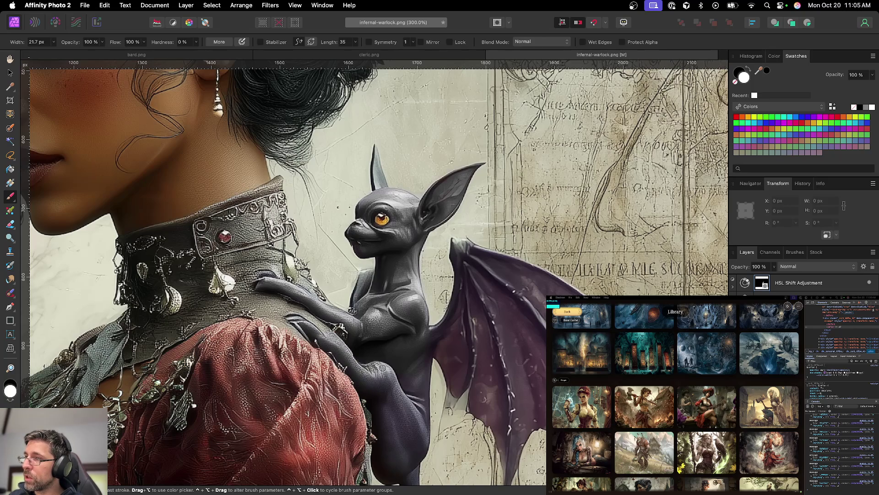
{"action": "key", "text": "bracketright"}
{"action": "key", "text": "bracketright"}
{"action": "key", "text": "bracketright"}
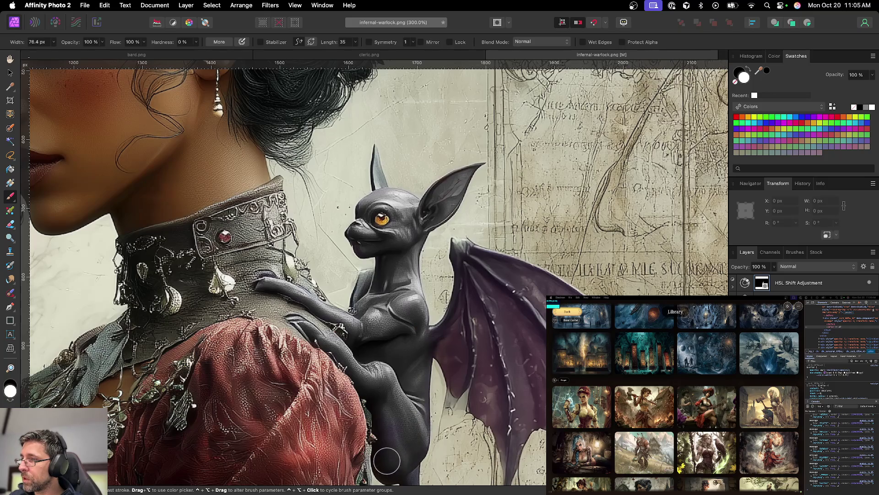
{"action": "key", "text": "space"}
Step: Pan down to the wing and brush grey over its lower purple membrane
{"action": "mouse_move", "coordinate": [390, 393]}
{"action": "left_mouse_down"}
{"action": "mouse_move", "coordinate": [323, 315]}
{"action": "mouse_move", "coordinate": [304, 251]}
{"action": "left_mouse_up"}
{"action": "key", "text": "bracketleft"}
{"action": "key", "text": "bracketleft"}
{"action": "key", "text": "bracketleft"}
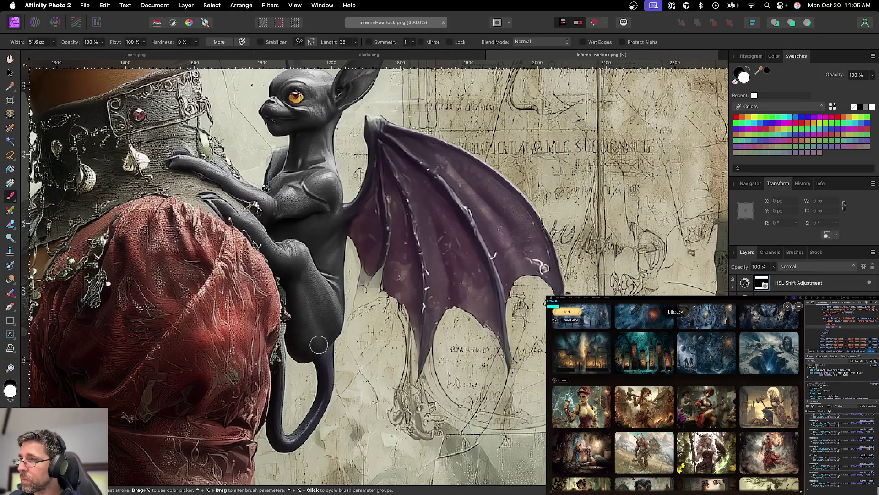
{"action": "key", "text": "bracketleft"}
{"action": "key", "text": "bracketleft"}
{"action": "key", "text": "bracketleft"}
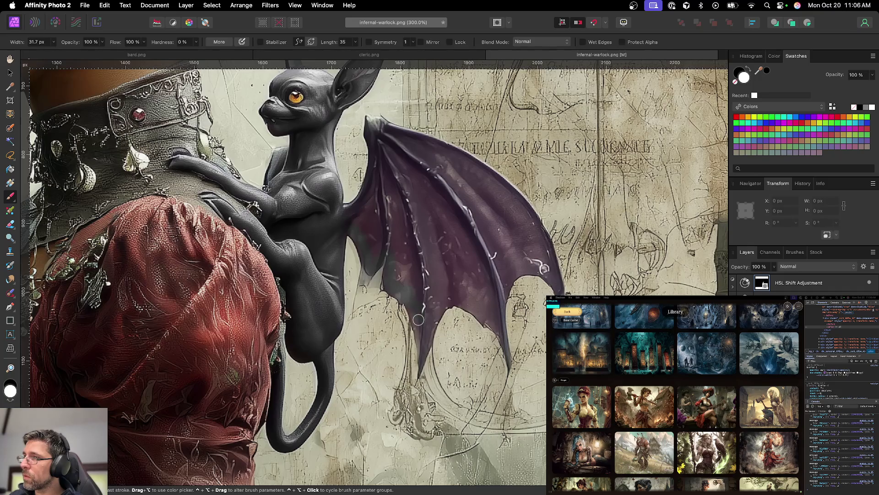
{"action": "key", "text": "bracketleft"}
{"action": "key", "text": "bracketleft"}
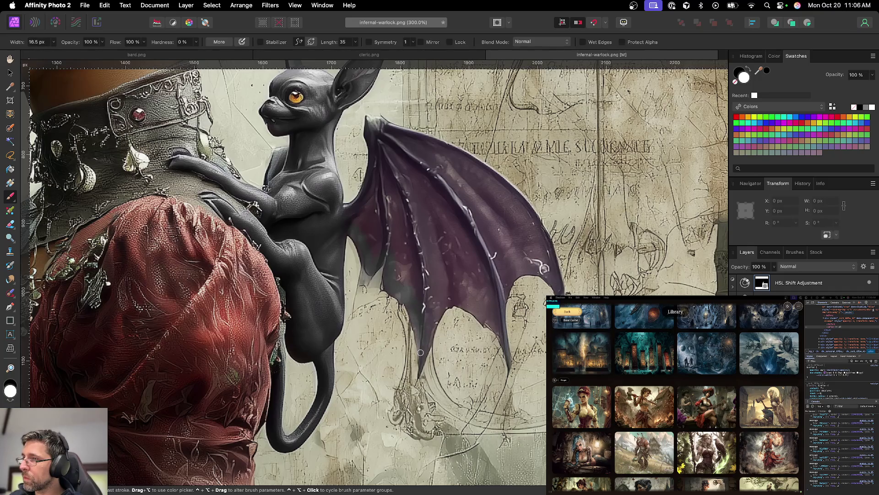
{"action": "key", "text": "bracketright"}
{"action": "key", "text": "bracketright"}
{"action": "key", "text": "bracketright"}
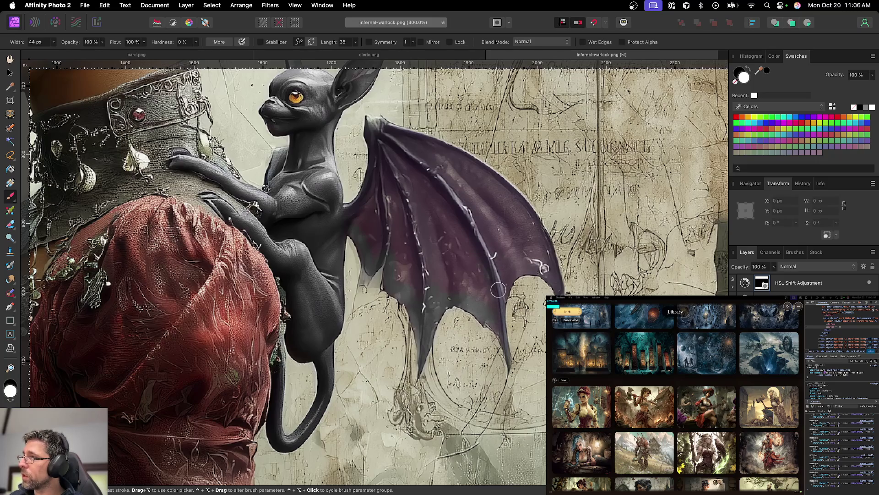
{"action": "key", "text": "bracketleft"}
{"action": "key", "text": "bracketleft"}
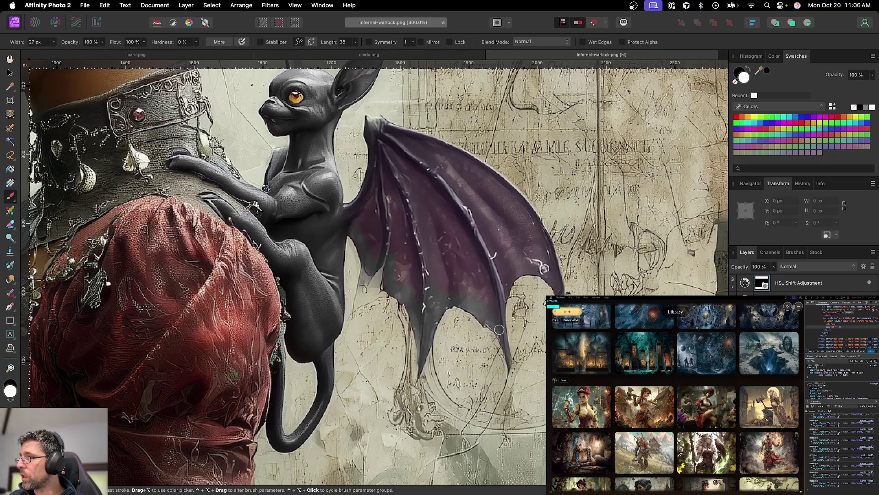
{"action": "key", "text": "bracketleft"}
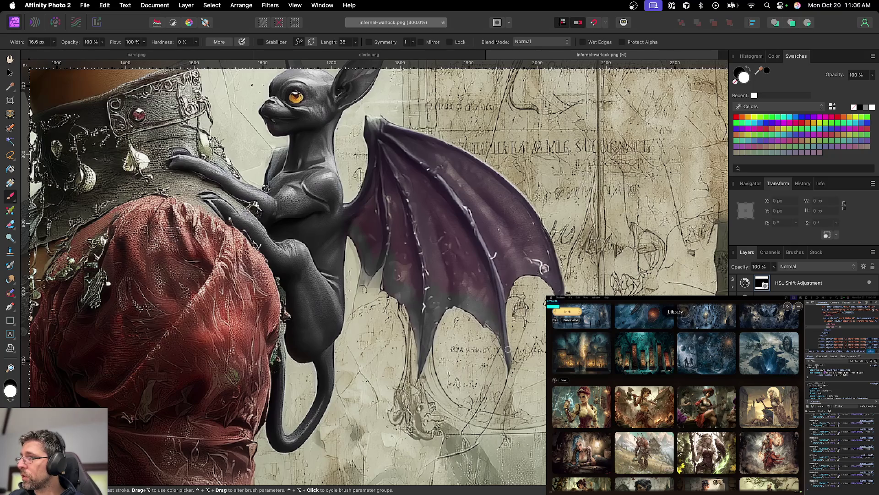
{"action": "key", "text": "bracketright"}
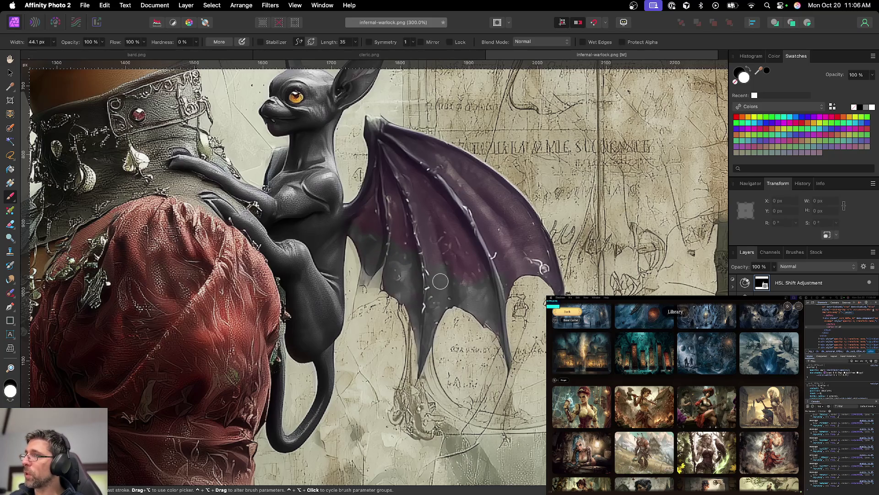
{"action": "left_click_drag", "start_coordinate": [495, 265], "coordinate": [359, 295]}
{"action": "key", "text": "bracketright"}
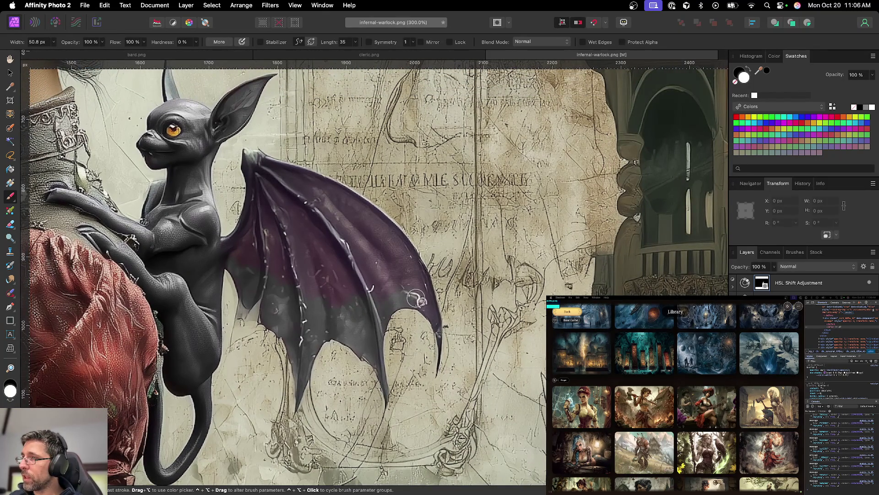
Step: Brush grey over the wing's remaining purple areas, including the tint at the wing base
{"action": "key", "text": "bracketright"}
{"action": "key", "text": "bracketright"}
{"action": "key", "text": "bracketright"}
{"action": "key", "text": "bracketleft"}
{"action": "key", "text": "bracketleft"}
{"action": "key", "text": "bracketleft"}
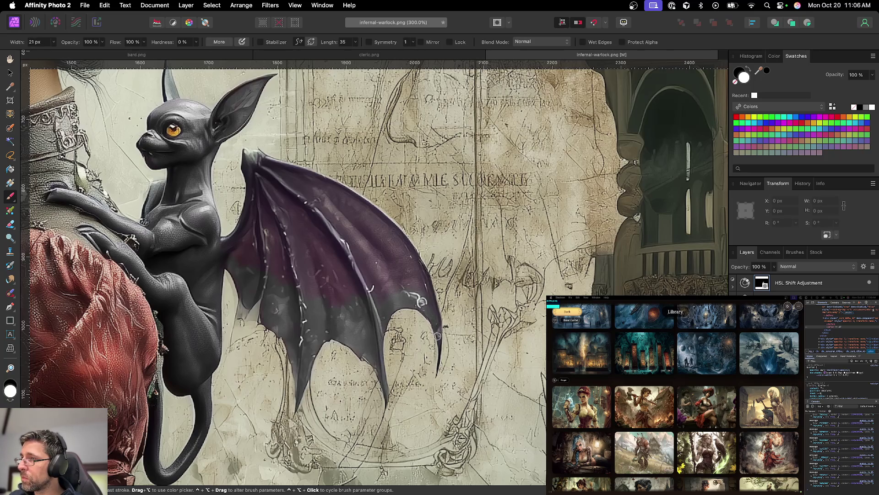
{"action": "key", "text": "bracketright"}
{"action": "key", "text": "bracketright"}
{"action": "key", "text": "bracketright"}
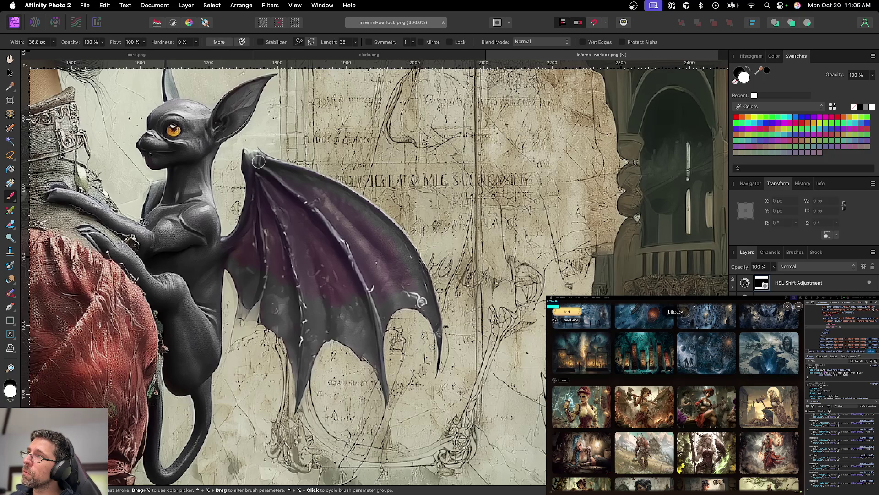
{"action": "key", "text": "bracketright"}
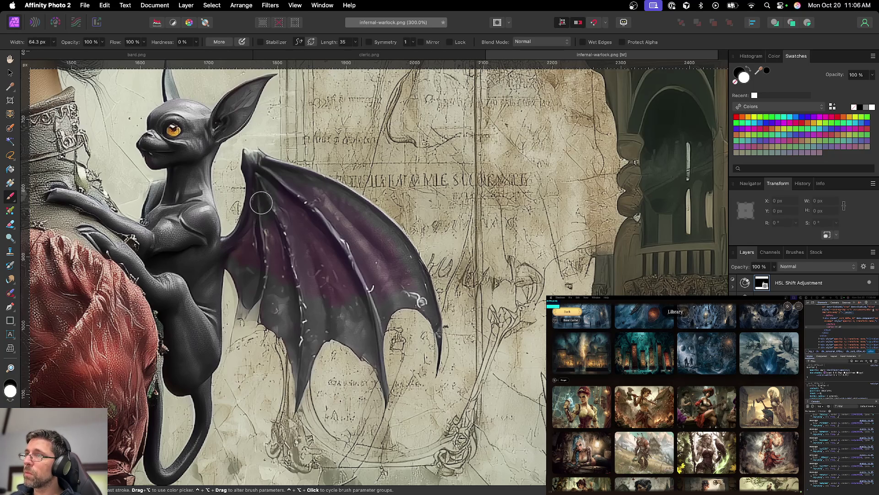
{"action": "key", "text": "bracketleft"}
{"action": "key", "text": "bracketleft"}
{"action": "key", "text": "bracketleft"}
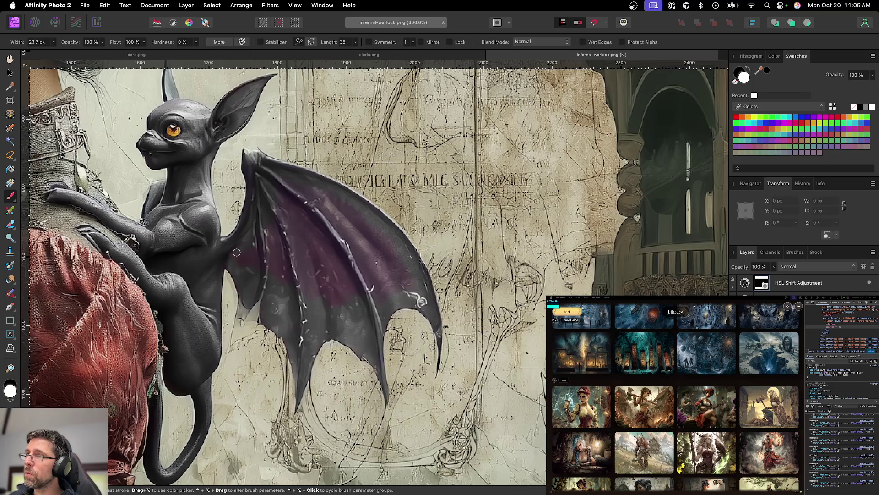
{"action": "key", "text": "bracketright"}
{"action": "mouse_move", "coordinate": [234, 254]}
{"action": "left_mouse_down"}
{"action": "mouse_move", "coordinate": [254, 267]}
{"action": "mouse_move", "coordinate": [259, 238]}
{"action": "mouse_move", "coordinate": [244, 268]}
{"action": "mouse_move", "coordinate": [267, 201]}
{"action": "mouse_move", "coordinate": [265, 273]}
{"action": "mouse_move", "coordinate": [268, 216]}
{"action": "mouse_move", "coordinate": [278, 267]}
{"action": "mouse_move", "coordinate": [259, 201]}
{"action": "mouse_move", "coordinate": [298, 285]}
{"action": "mouse_move", "coordinate": [266, 189]}
{"action": "mouse_move", "coordinate": [318, 311]}
{"action": "mouse_move", "coordinate": [282, 196]}
{"action": "mouse_move", "coordinate": [349, 296]}
{"action": "mouse_move", "coordinate": [295, 225]}
{"action": "mouse_move", "coordinate": [331, 305]}
{"action": "mouse_move", "coordinate": [332, 286]}
{"action": "mouse_move", "coordinate": [363, 295]}
{"action": "mouse_move", "coordinate": [402, 285]}
{"action": "mouse_move", "coordinate": [367, 304]}
{"action": "mouse_move", "coordinate": [409, 286]}
{"action": "mouse_move", "coordinate": [401, 269]}
{"action": "mouse_move", "coordinate": [306, 188]}
{"action": "mouse_move", "coordinate": [375, 233]}
{"action": "mouse_move", "coordinate": [394, 261]}
{"action": "mouse_move", "coordinate": [330, 205]}
{"action": "mouse_move", "coordinate": [375, 280]}
{"action": "mouse_move", "coordinate": [315, 203]}
{"action": "mouse_move", "coordinate": [367, 277]}
{"action": "mouse_move", "coordinate": [393, 285]}
{"action": "mouse_move", "coordinate": [295, 197]}
{"action": "mouse_move", "coordinate": [321, 220]}
{"action": "mouse_move", "coordinate": [290, 228]}
{"action": "mouse_move", "coordinate": [283, 285]}
{"action": "left_mouse_up"}
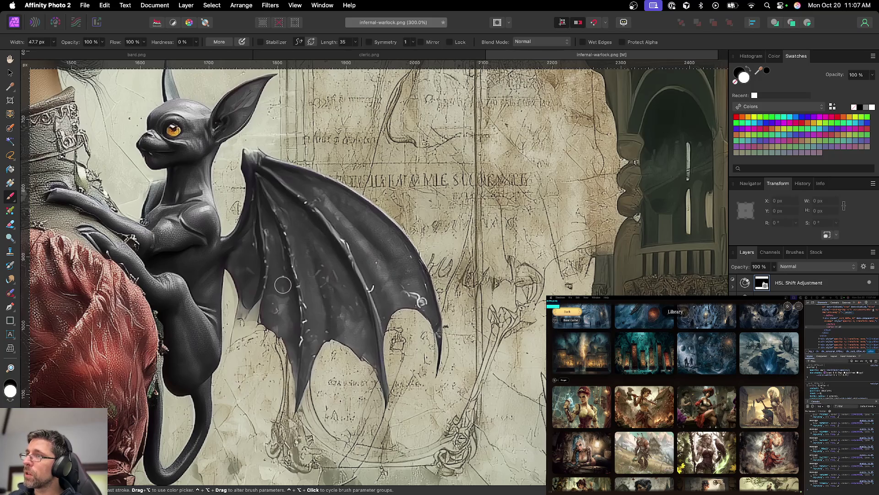
Step: Zoom in along the wing and inpaint away the white streak on its edge
{"action": "left_click", "coordinate": [9, 293]}
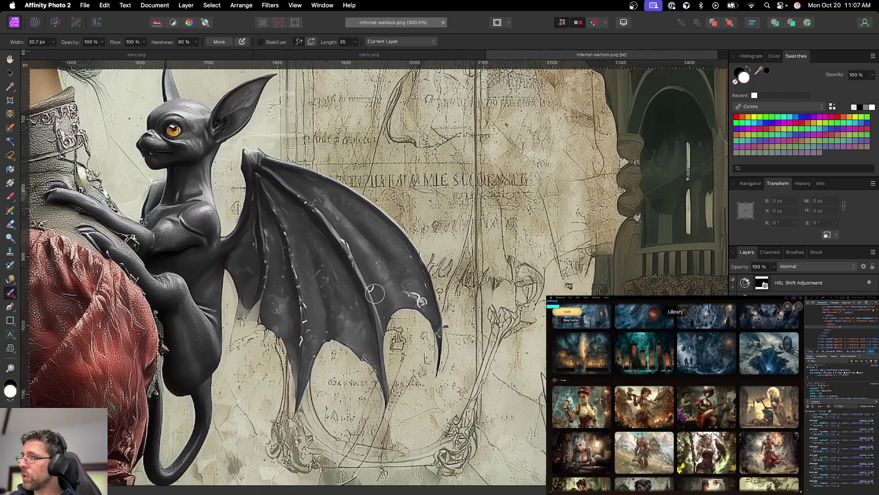
{"action": "key", "text": "bracketleft"}
{"action": "key", "text": "bracketleft"}
{"action": "key", "text": "bracketleft"}
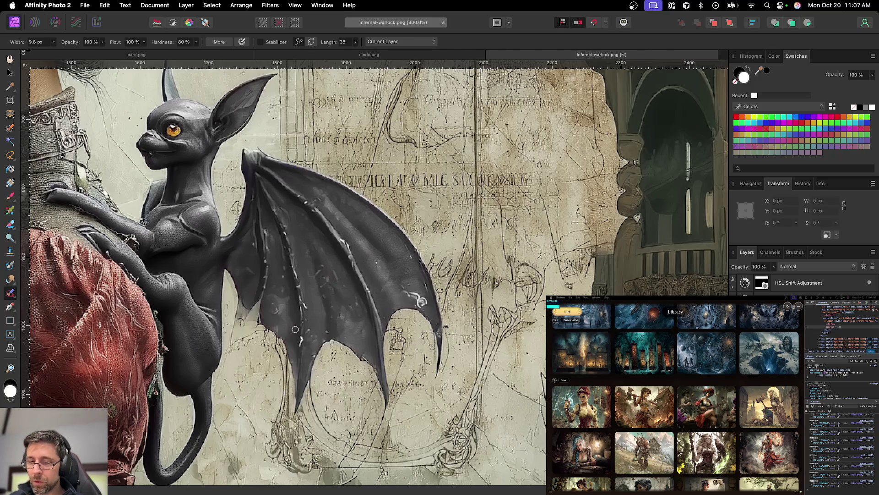
{"action": "scroll", "coordinate": [295, 329], "scroll_direction": "up", "scroll_amount": 3}
{"action": "left_click_drag", "start_coordinate": [283, 338], "coordinate": [293, 307]}
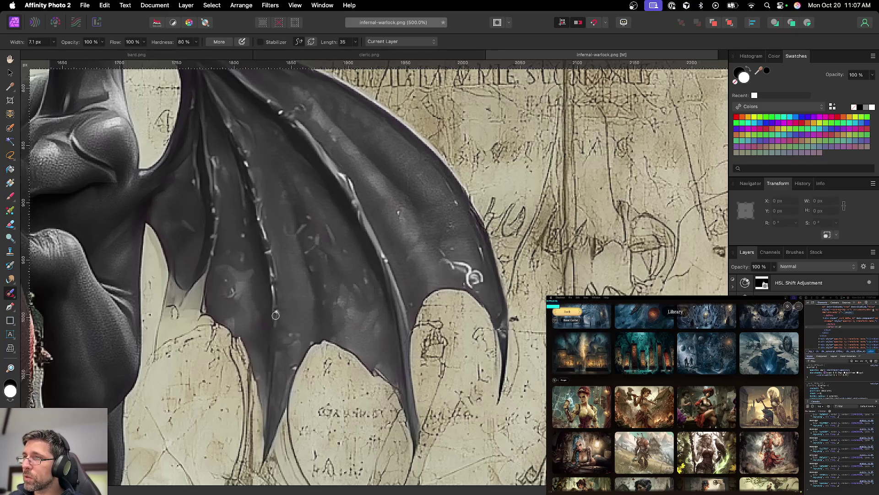
{"action": "scroll", "coordinate": [296, 331], "scroll_direction": "down", "scroll_amount": 3}
{"action": "scroll", "coordinate": [297, 331], "scroll_direction": "down", "scroll_amount": 3}
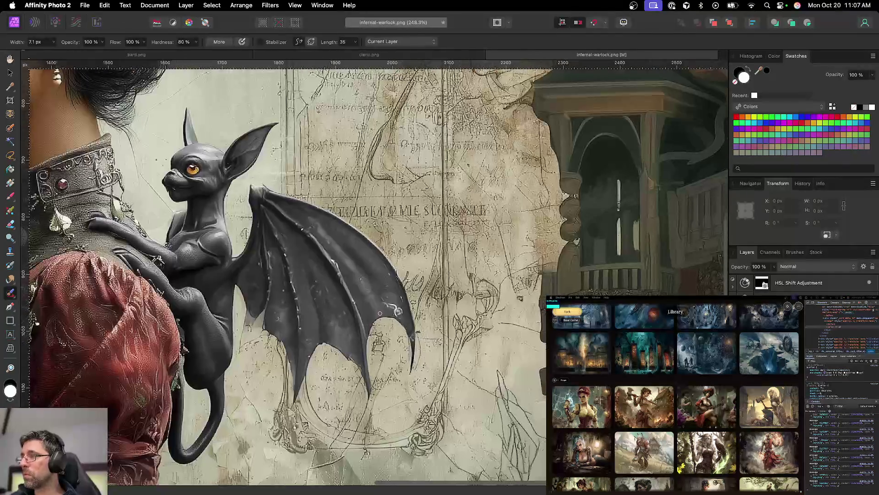
{"action": "scroll", "coordinate": [399, 314], "scroll_direction": "up", "scroll_amount": 5}
{"action": "key", "text": "bracketright"}
{"action": "key", "text": "bracketright"}
{"action": "key", "text": "bracketright"}
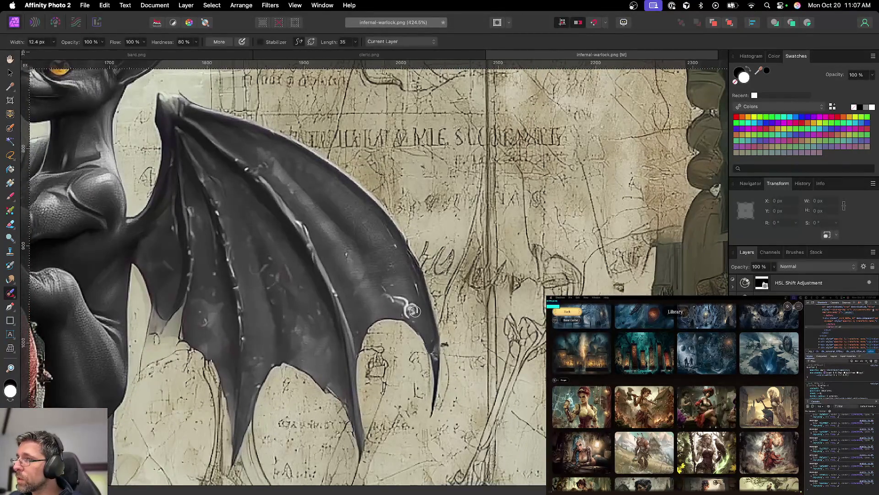
{"action": "mouse_move", "coordinate": [405, 302]}
{"action": "left_mouse_down"}
{"action": "mouse_move", "coordinate": [412, 310]}
{"action": "mouse_move", "coordinate": [410, 294]}
{"action": "left_mouse_up"}
Step: Inpaint away the small dark speck on the grey wing with a slightly smaller brush
{"action": "key", "text": "bracketleft"}
{"action": "key", "text": "bracketleft"}
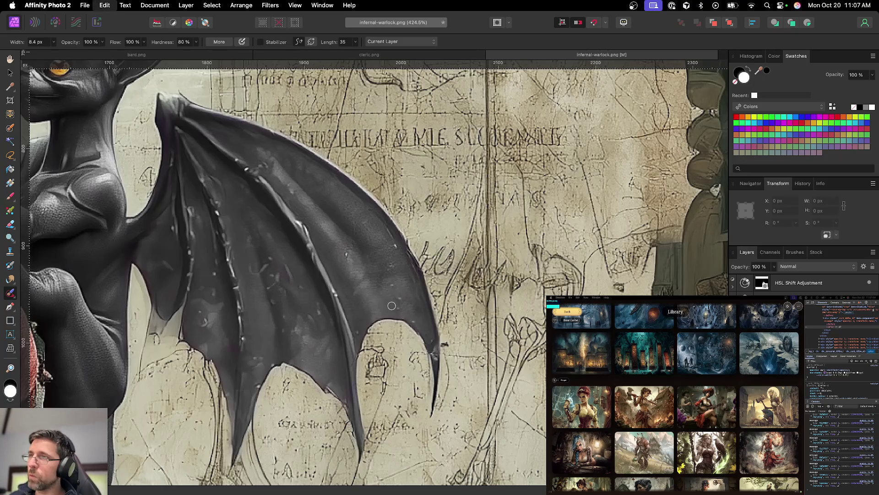
{"action": "scroll", "coordinate": [287, 264], "scroll_direction": "right", "scroll_amount": 1}
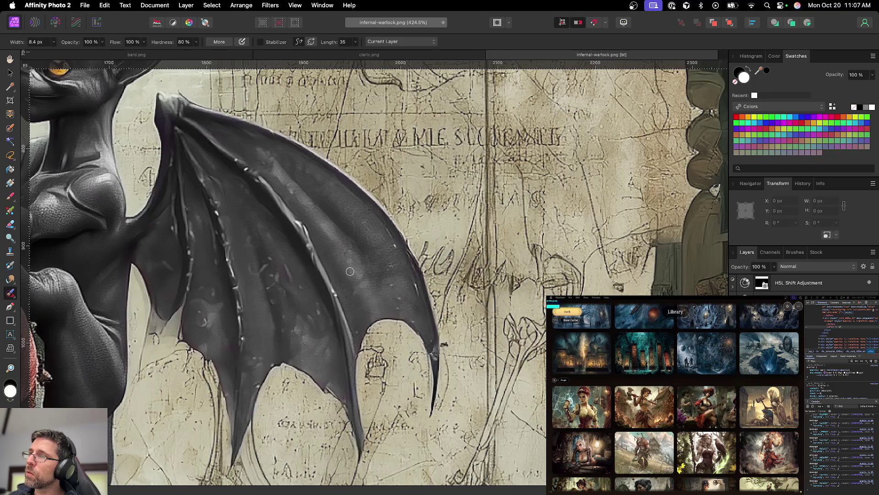
{"action": "scroll", "coordinate": [357, 282], "scroll_direction": "down", "scroll_amount": 5}
{"action": "scroll", "coordinate": [286, 288], "scroll_direction": "up", "scroll_amount": 5}
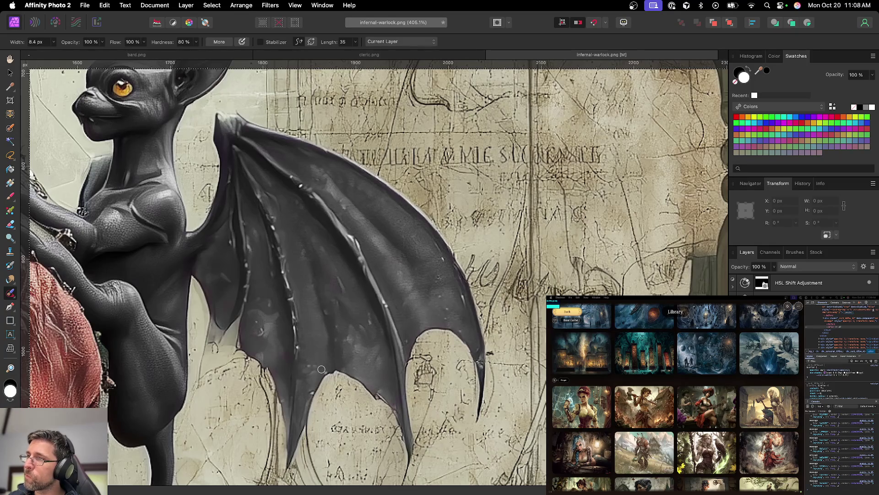
{"action": "left_click_drag", "start_coordinate": [263, 331], "coordinate": [271, 339]}
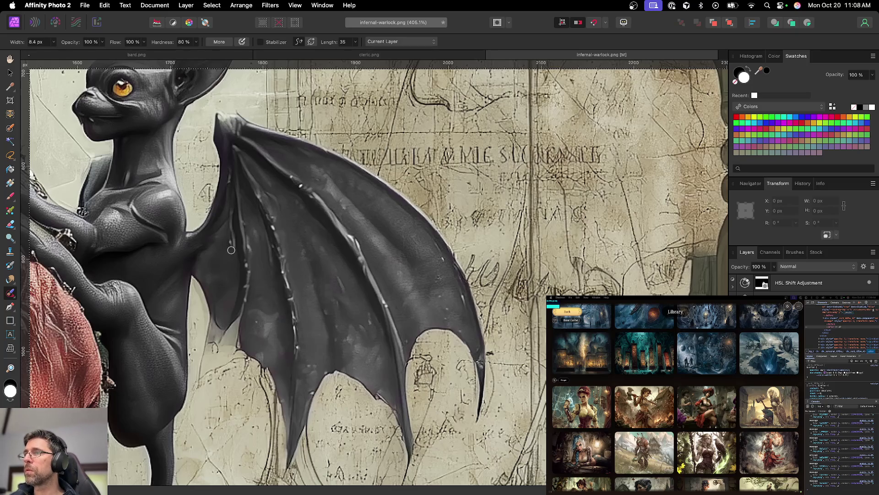
{"action": "scroll", "coordinate": [309, 282], "scroll_direction": "down", "scroll_amount": 2}
{"action": "scroll", "coordinate": [309, 282], "scroll_direction": "down", "scroll_amount": 5}
{"action": "scroll", "coordinate": [375, 292], "scroll_direction": "up", "scroll_amount": 2}
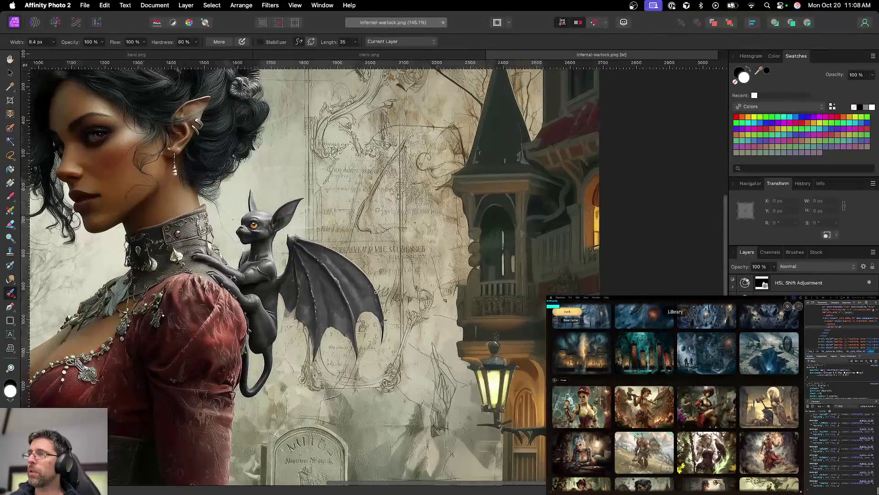
{"action": "scroll", "coordinate": [374, 323], "scroll_direction": "down", "scroll_amount": 2}
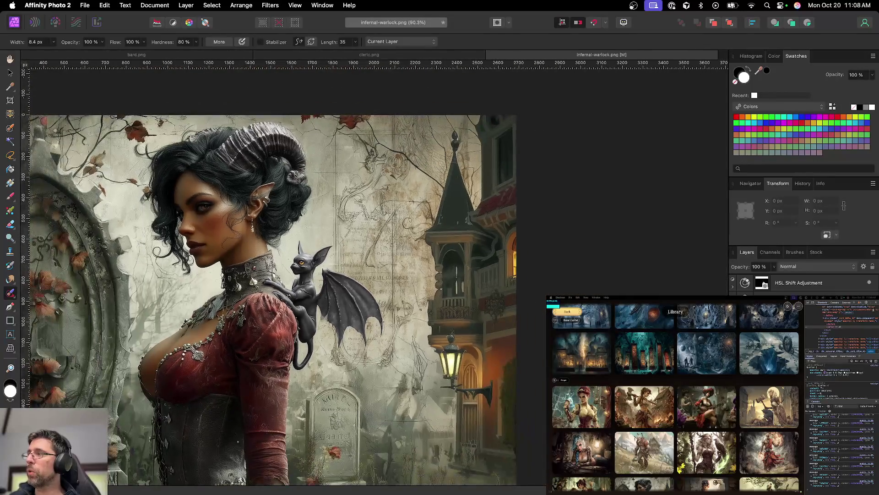
Step: Open the HSL Shift adjustment and shift the creature's hue toward purple
{"action": "left_click", "coordinate": [797, 283]}
{"action": "double_click", "coordinate": [748, 288]}
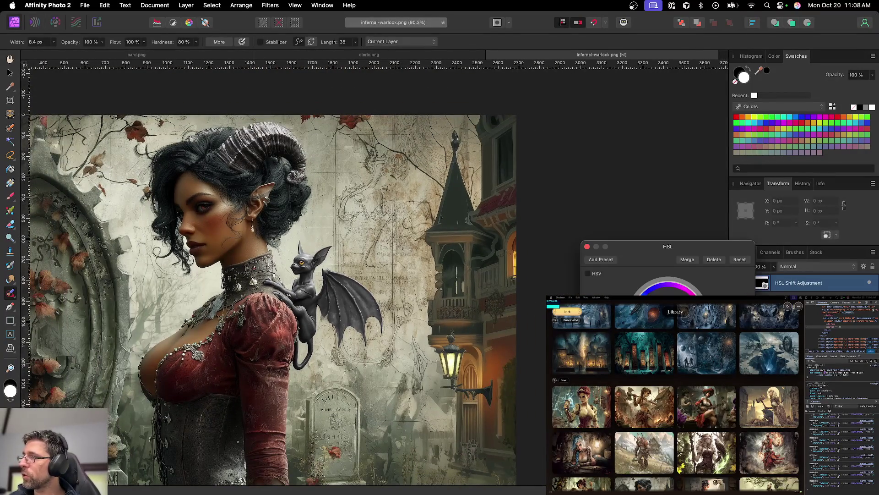
{"action": "left_click_drag", "start_coordinate": [687, 289], "coordinate": [694, 289]}
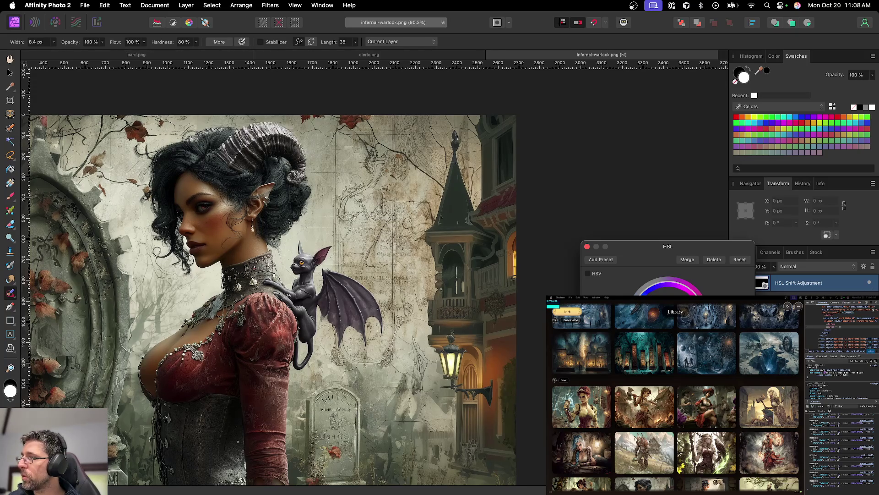
Step: Toggle the HSL adjustment to compare before and after, then close its settings
{"action": "left_click", "coordinate": [869, 282]}
{"action": "left_click", "coordinate": [870, 282]}
{"action": "left_click", "coordinate": [869, 283]}
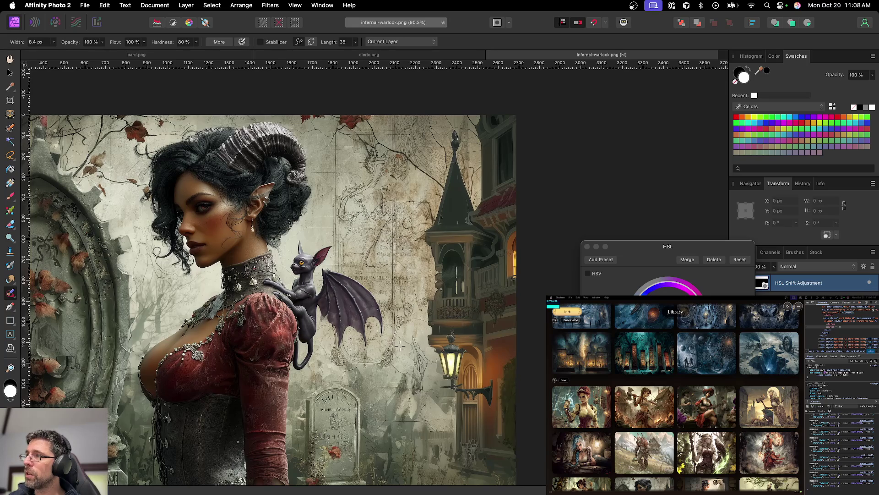
{"action": "left_click", "coordinate": [587, 246]}
{"action": "scroll", "coordinate": [448, 302], "scroll_direction": "down", "scroll_amount": 2}
{"action": "scroll", "coordinate": [448, 302], "scroll_direction": "left", "scroll_amount": 2}
{"action": "scroll", "coordinate": [448, 302], "scroll_direction": "down", "scroll_amount": 3}
{"action": "scroll", "coordinate": [447, 303], "scroll_direction": "up", "scroll_amount": 2}
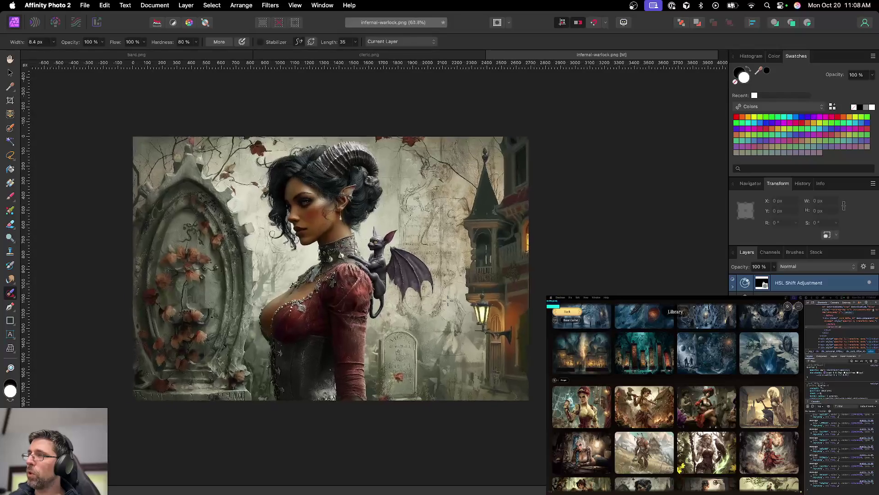
Step: Save the warlock image as infernal-warlock.afphoto
{"action": "key", "text": "v"}
{"action": "scroll", "coordinate": [448, 302], "scroll_direction": "left", "scroll_amount": 3}
{"action": "key", "text": "super+s"}
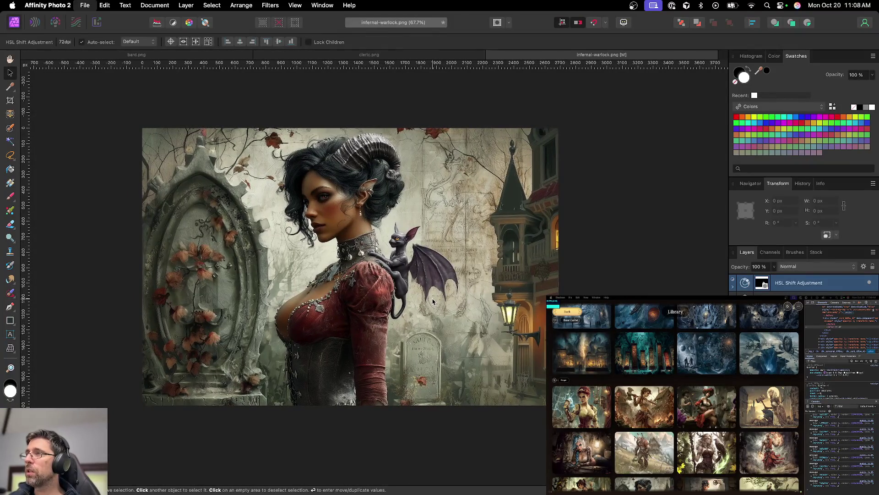
{"action": "key", "text": "Escape"}
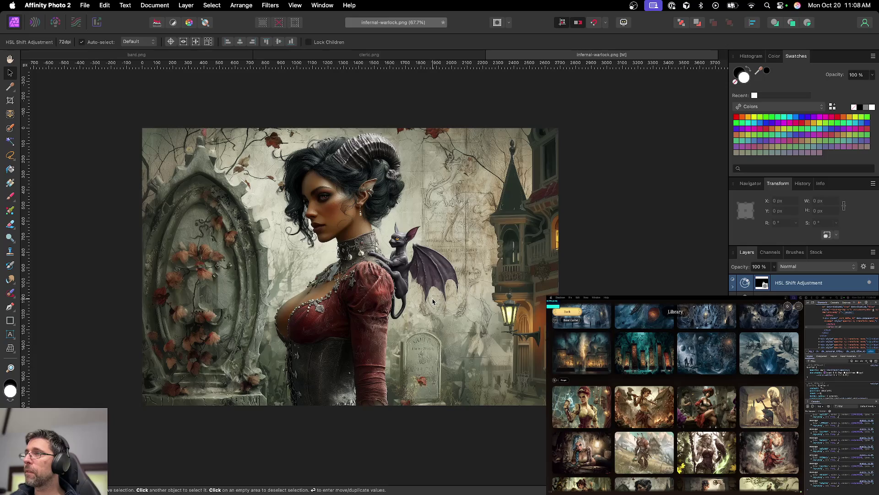
{"action": "key", "text": "super+s"}
{"action": "key", "text": "Return"}
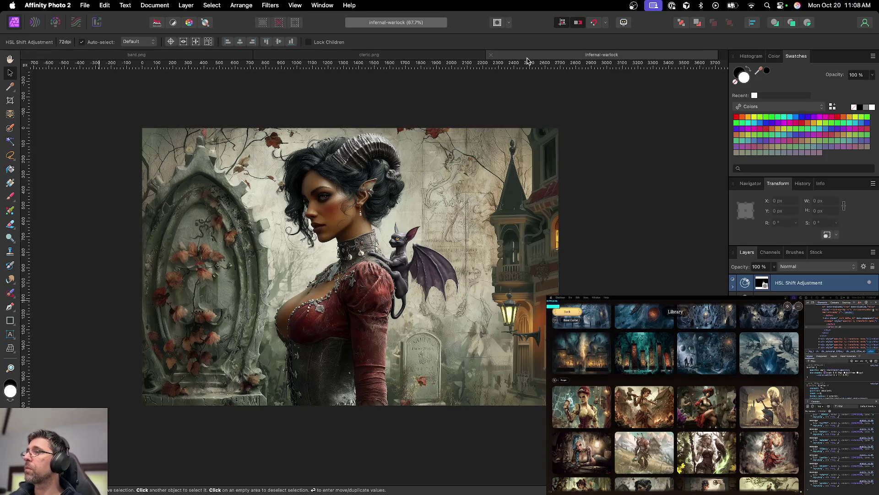
Step: Export the warlock image as PNG and close the document
{"action": "key", "text": "super+alt+shift+w"}
{"action": "key", "text": "Return"}
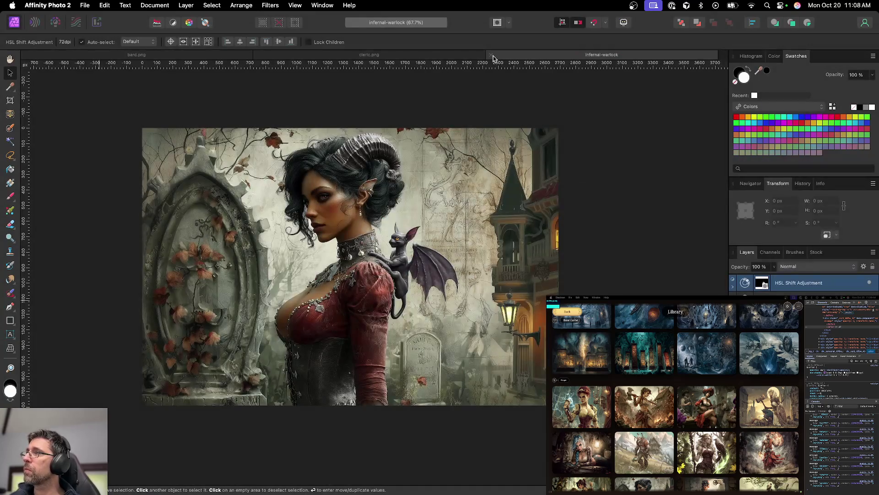
{"action": "left_click", "coordinate": [491, 55]}
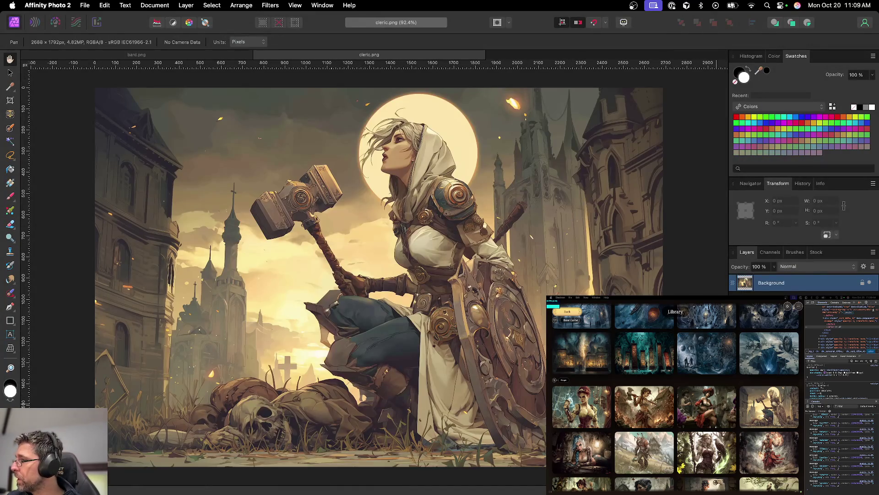
Step: Add a Brightness / Contrast adjustment to the cleric image and toggle it to compare
{"action": "left_click", "coordinate": [799, 486]}
{"action": "left_click", "coordinate": [820, 299]}
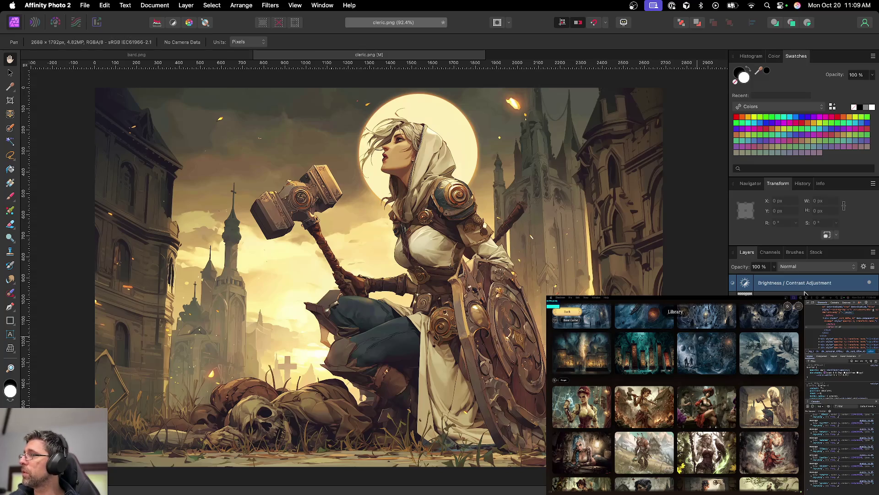
{"action": "left_click", "coordinate": [869, 283]}
{"action": "left_click", "coordinate": [869, 283]}
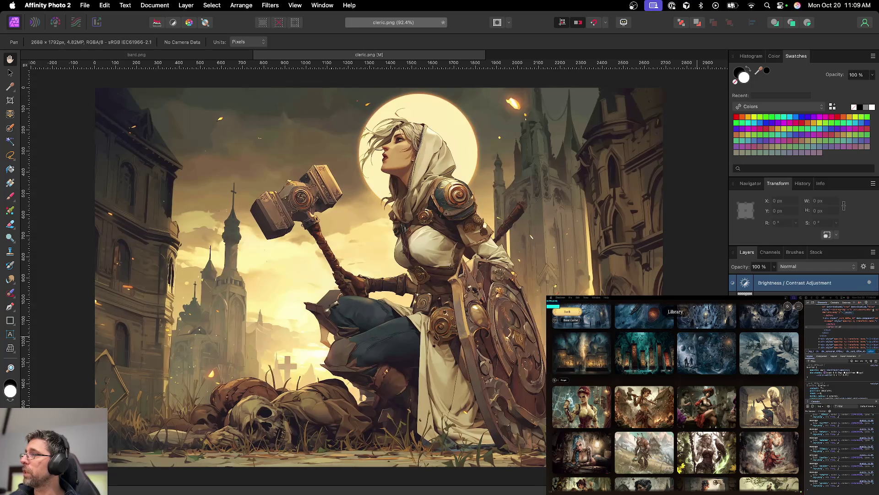
Step: Save the cleric document, export it as PNG, and close it
{"action": "key", "text": "super+s"}
{"action": "key", "text": "Return"}
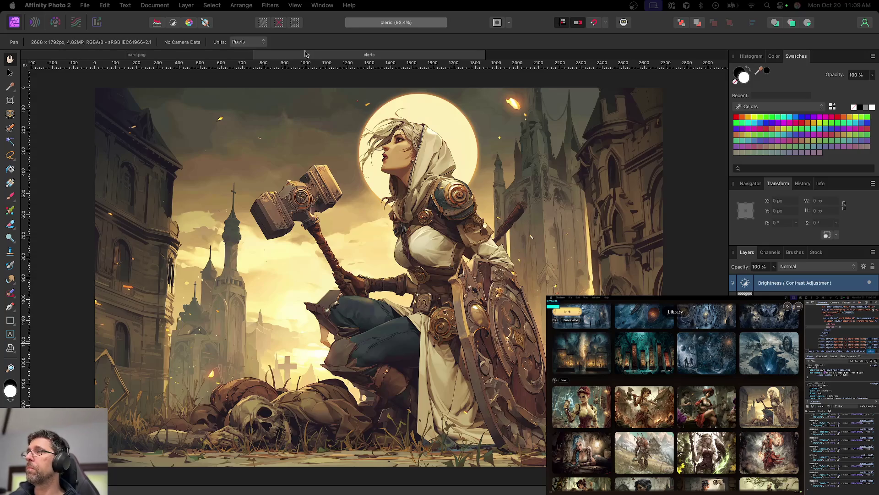
{"action": "key", "text": "super+alt+shift+s"}
{"action": "key", "text": "Return"}
{"action": "key", "text": "Return"}
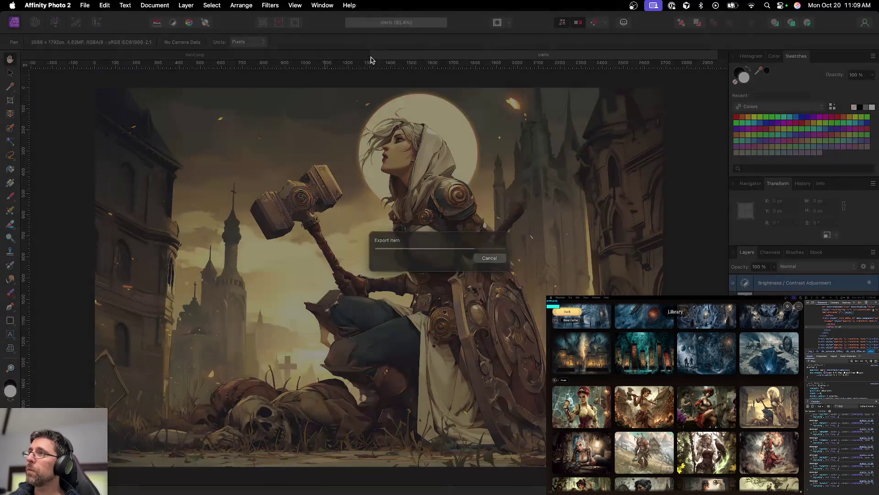
{"action": "key", "text": "super+w"}
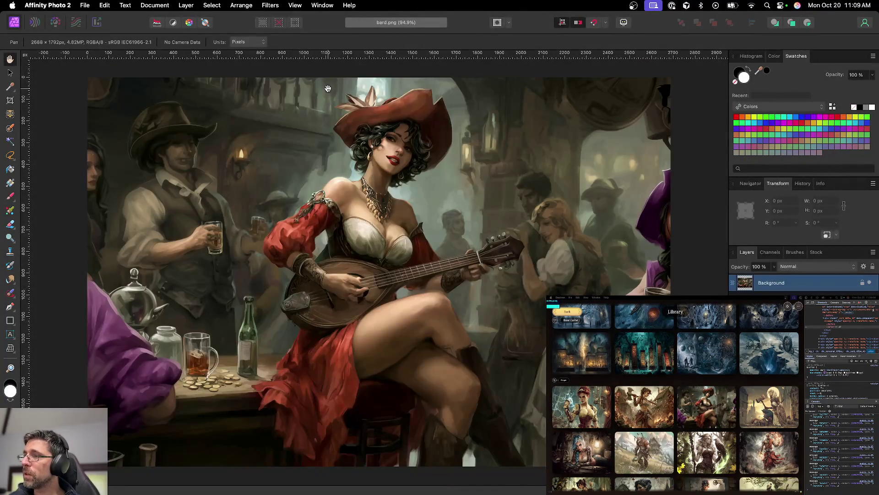
Step: Close bard.png and inpaint the barbarian image's lower-right corner with a 45 px brush
{"action": "key", "text": "super+w"}
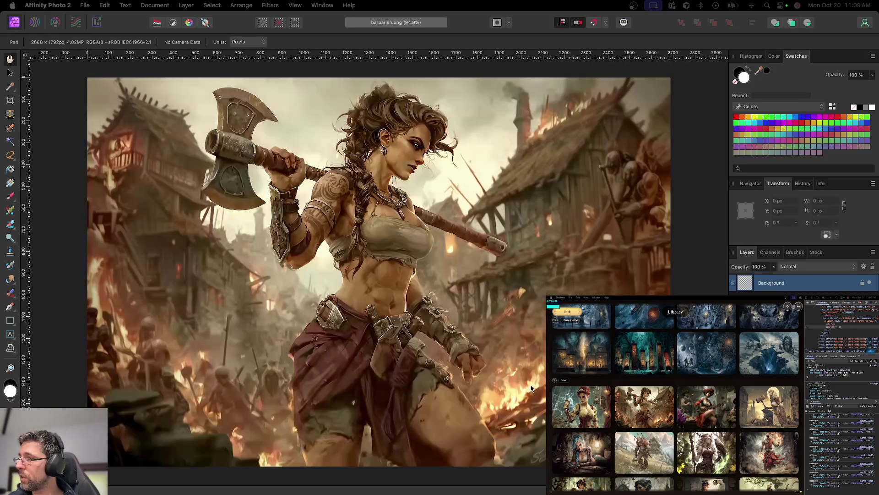
{"action": "scroll", "coordinate": [427, 369], "scroll_direction": "up", "scroll_amount": 5}
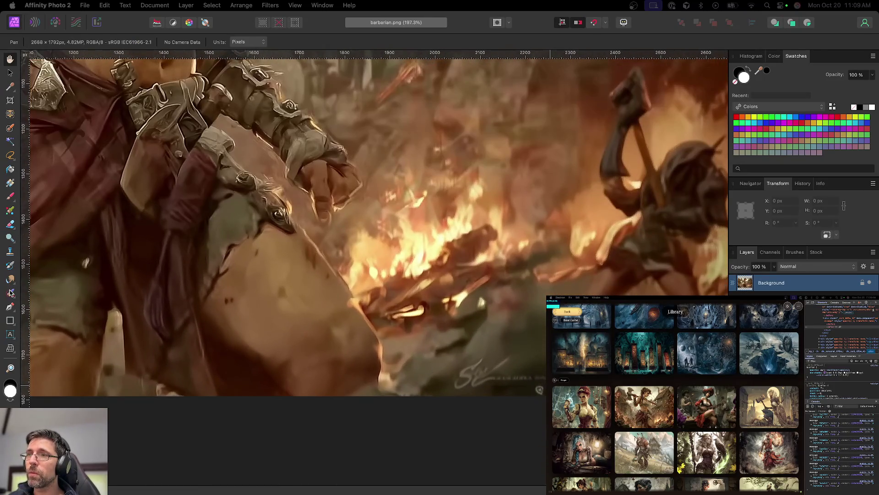
{"action": "left_click", "coordinate": [10, 293]}
{"action": "mouse_move", "coordinate": [467, 383]}
{"action": "left_mouse_down"}
{"action": "mouse_move", "coordinate": [477, 364]}
{"action": "mouse_move", "coordinate": [471, 377]}
{"action": "mouse_move", "coordinate": [512, 360]}
{"action": "mouse_move", "coordinate": [513, 380]}
{"action": "mouse_move", "coordinate": [542, 382]}
{"action": "mouse_move", "coordinate": [513, 386]}
{"action": "left_mouse_up"}
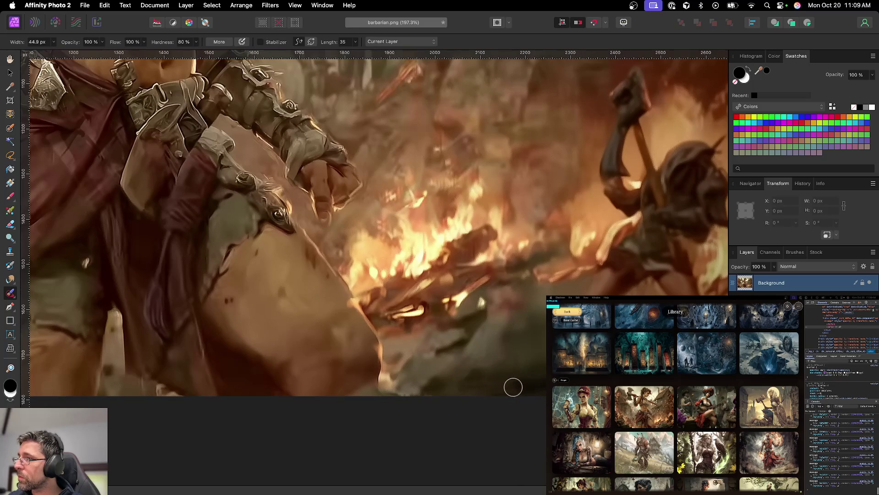
{"action": "key", "text": "super+1"}
{"action": "key", "text": "super+minus"}
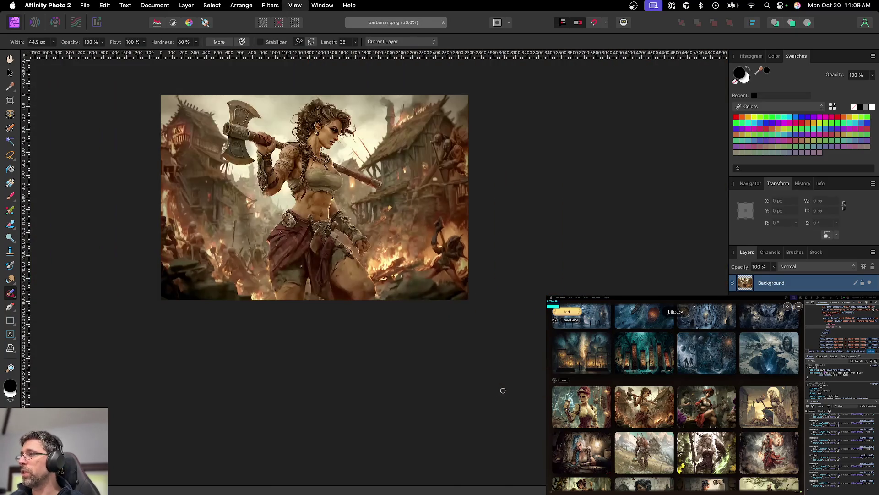
{"action": "scroll", "coordinate": [476, 316], "scroll_direction": "up", "scroll_amount": 1}
{"action": "key", "text": "v"}
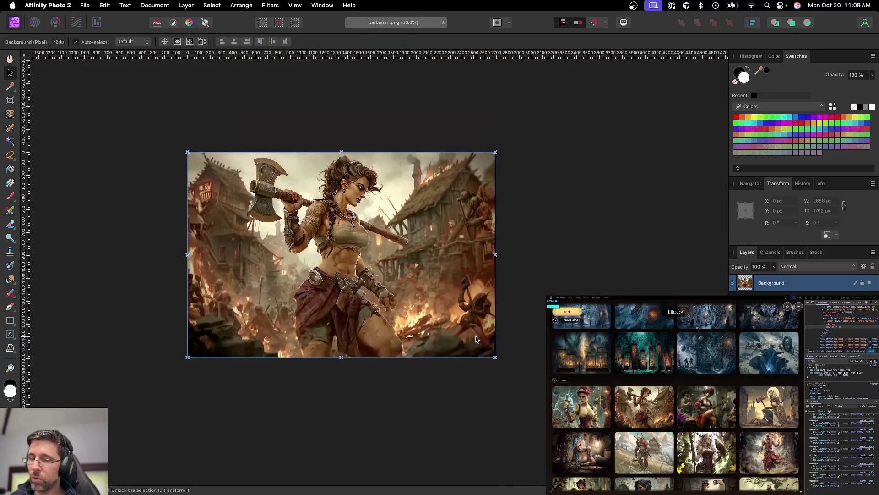
Step: Save as barbarian.afphoto, export a PNG, and close the barbarian document
{"action": "key", "text": "super+s"}
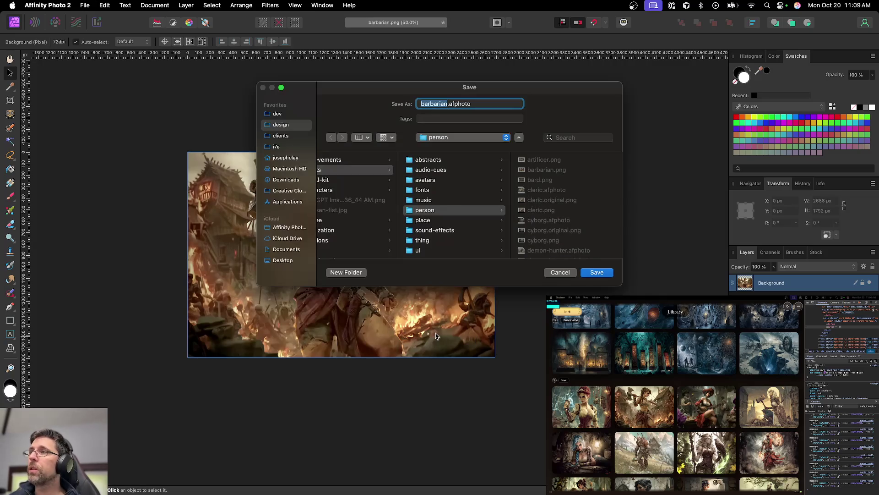
{"action": "key", "text": "Return"}
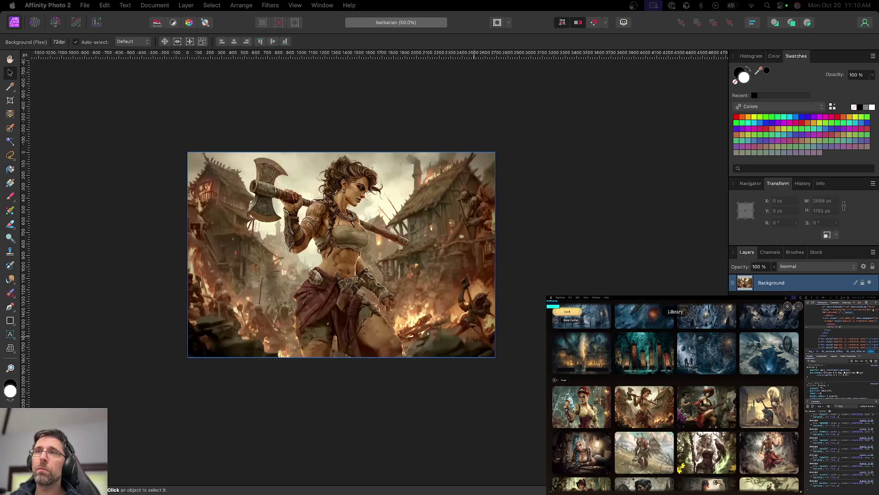
{"action": "key", "text": "super+alt+shift+w"}
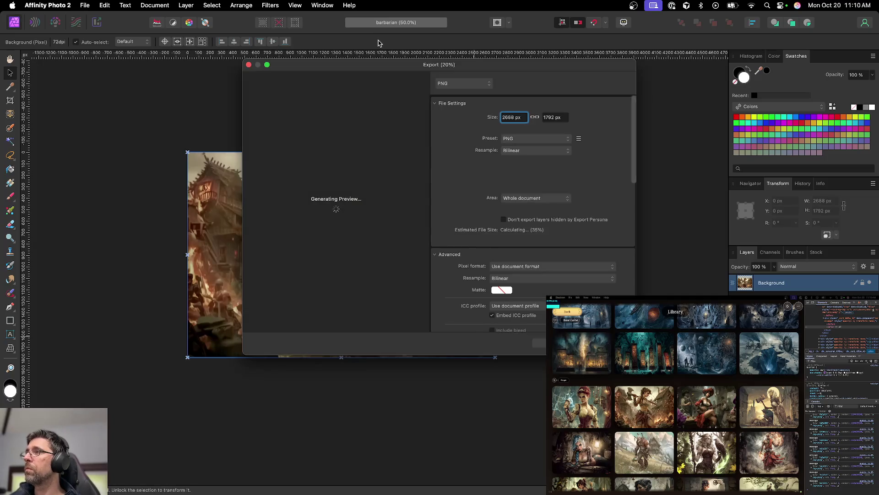
{"action": "key", "text": "Return"}
{"action": "key", "text": "Return"}
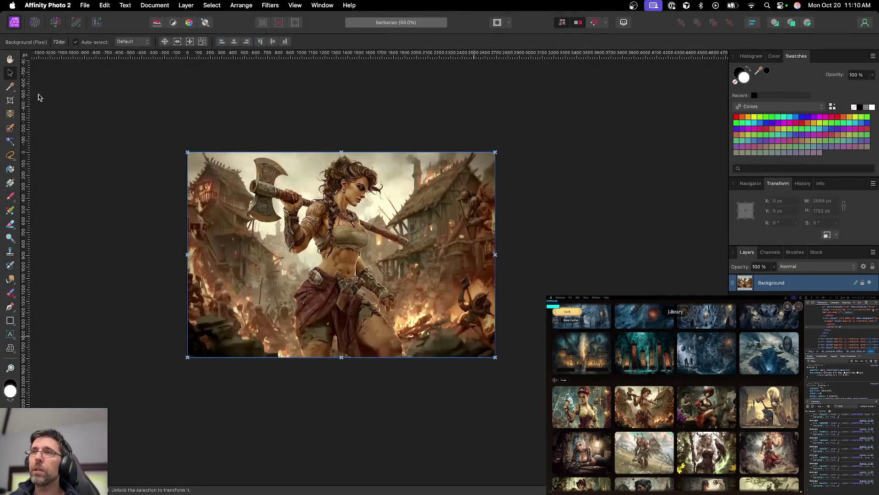
{"action": "key", "text": "super+w"}
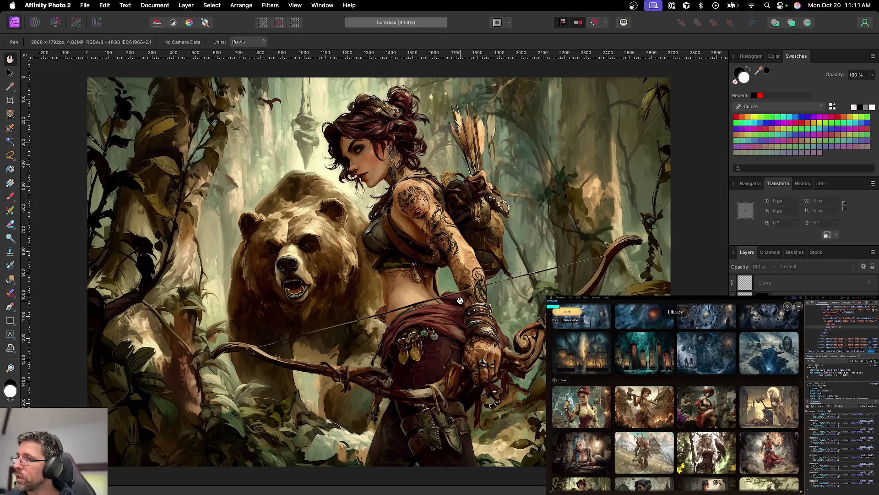
Step: Select the Curve layer and zoom in on the arrow crossing the forearm with the Pen tool
{"action": "scroll", "coordinate": [497, 290], "scroll_direction": "up", "scroll_amount": 5}
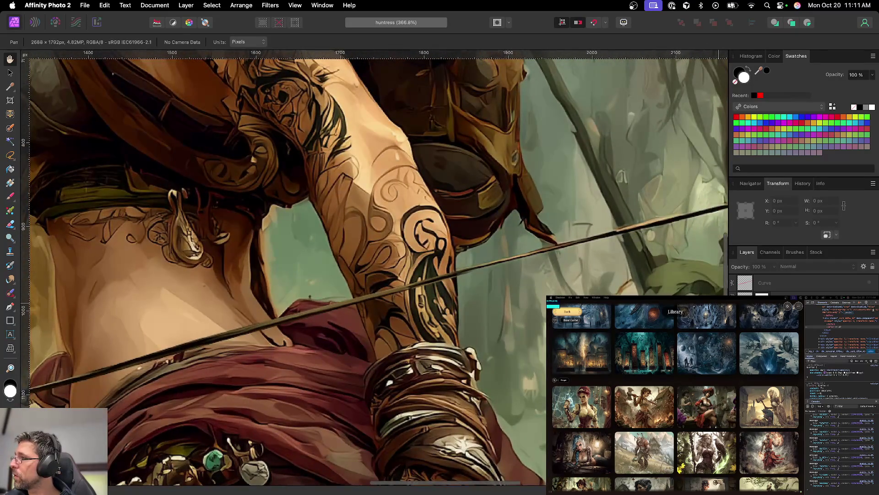
{"action": "left_click", "coordinate": [779, 297]}
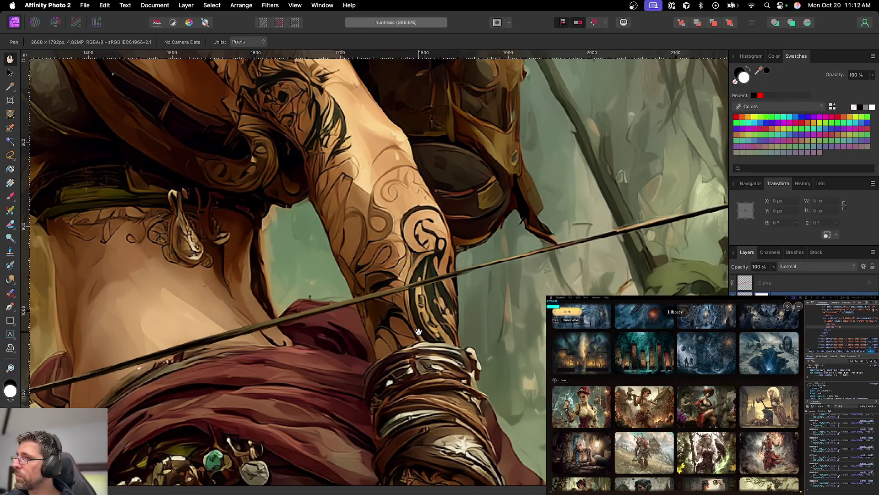
{"action": "scroll", "coordinate": [388, 272], "scroll_direction": "up", "scroll_amount": 2}
{"action": "scroll", "coordinate": [389, 272], "scroll_direction": "up", "scroll_amount": 1}
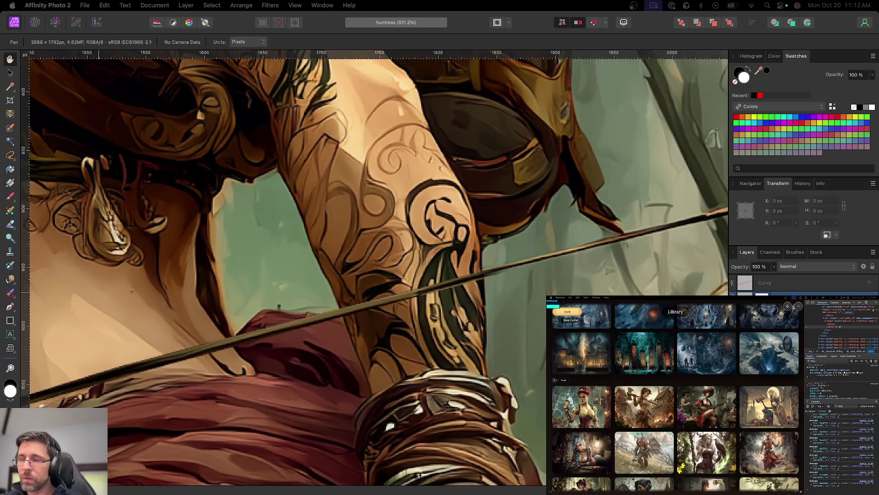
{"action": "scroll", "coordinate": [380, 297], "scroll_direction": "right", "scroll_amount": 3}
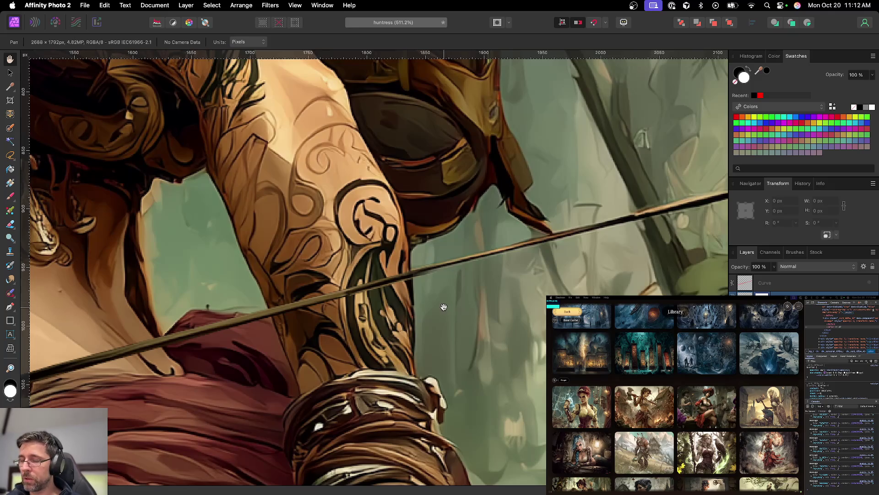
{"action": "key", "text": "p"}
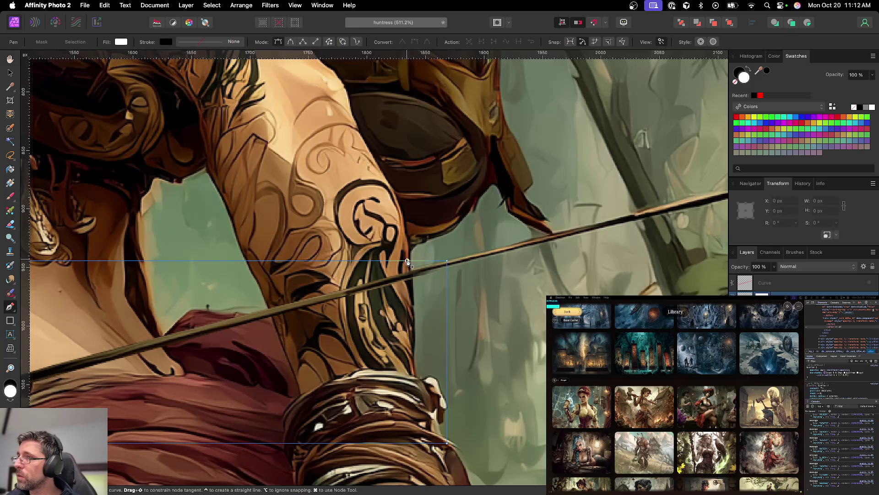
{"action": "scroll", "coordinate": [417, 277], "scroll_direction": "up", "scroll_amount": 5}
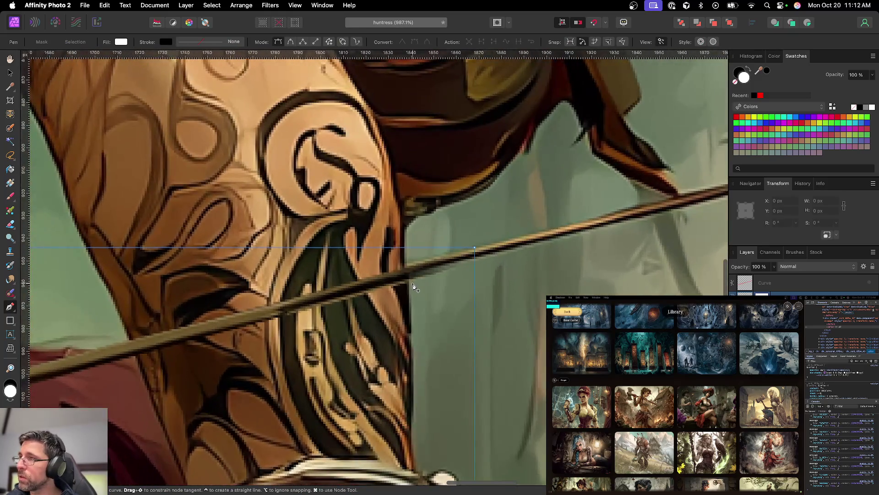
Step: Draw a closed four-point outline around the arrow shaft where it crosses the forearm
{"action": "left_click", "coordinate": [404, 237]}
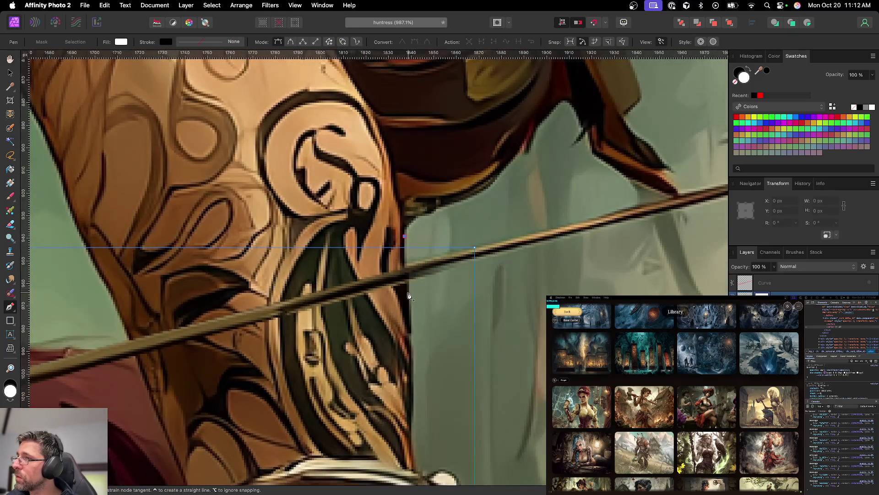
{"action": "key", "text": "Escape"}
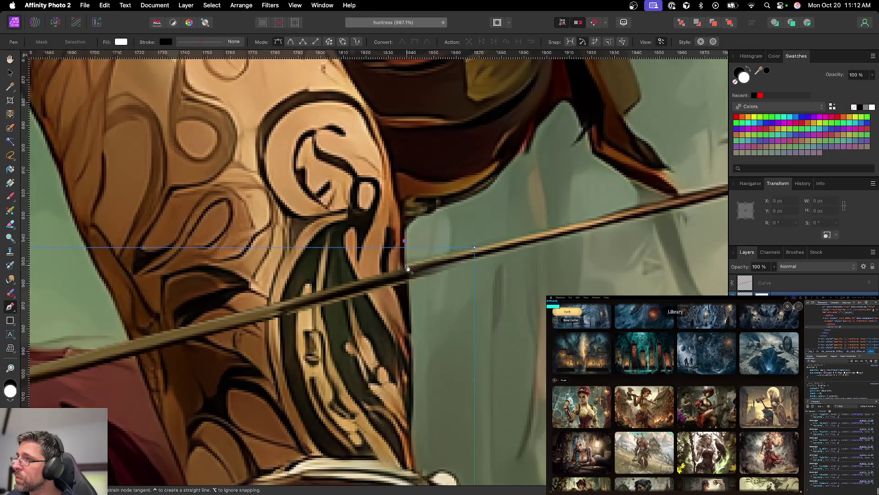
{"action": "left_click", "coordinate": [404, 240]}
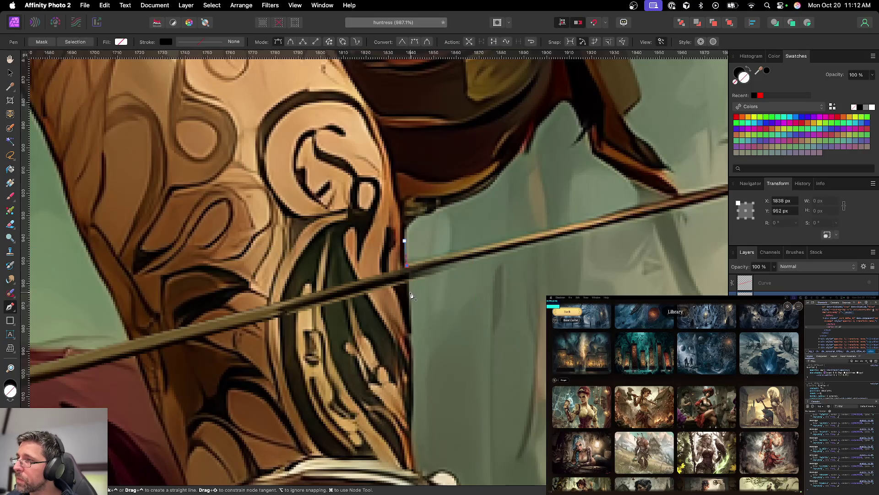
{"action": "left_click", "coordinate": [409, 292]}
{"action": "left_click", "coordinate": [143, 371]}
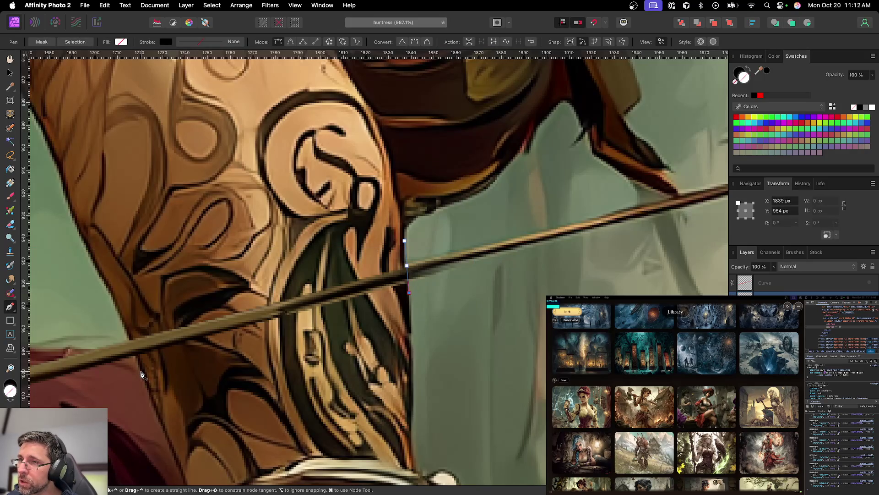
{"action": "left_click", "coordinate": [129, 338]}
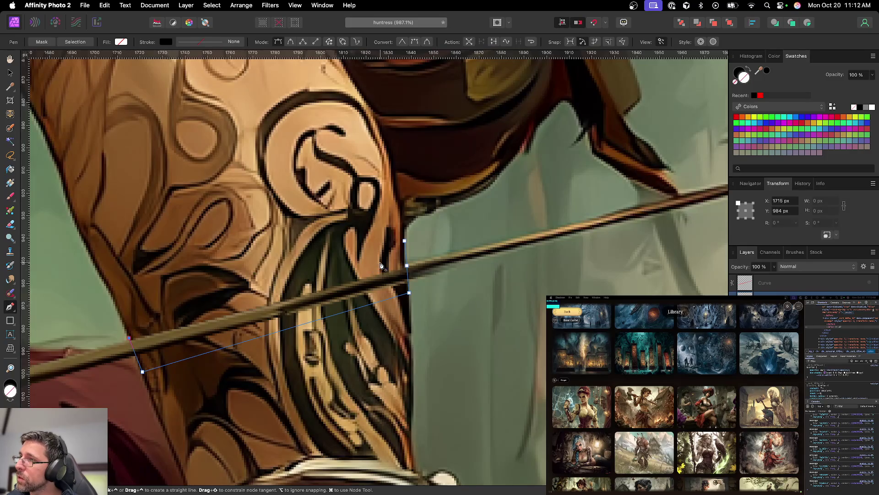
{"action": "left_click", "coordinate": [405, 242]}
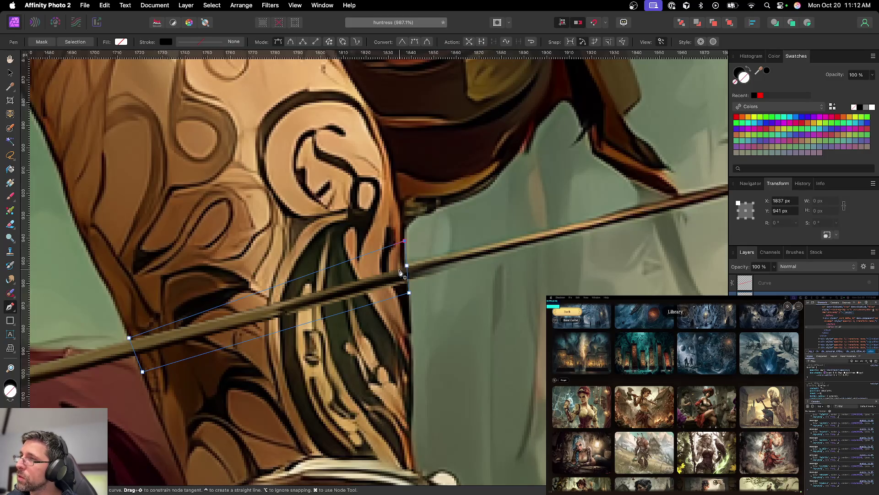
{"action": "left_click", "coordinate": [10, 74]}
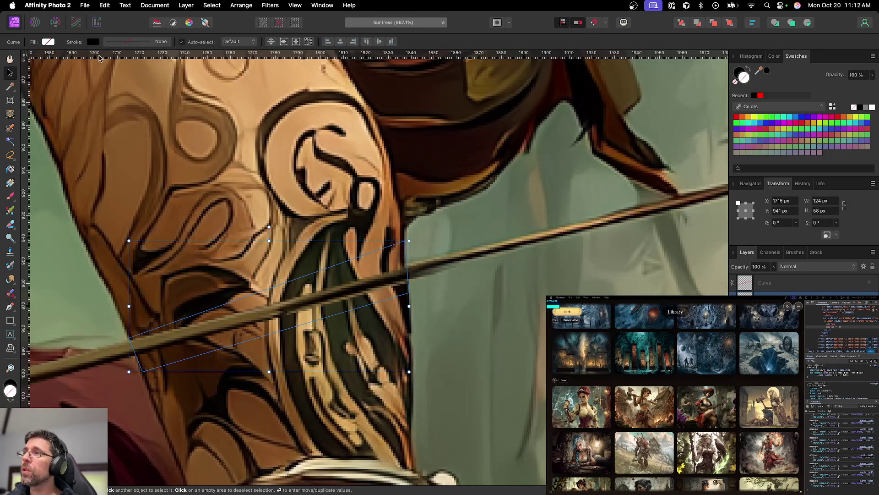
Step: Give the outlined shape a red fill and a red stroke
{"action": "left_click", "coordinate": [49, 42]}
{"action": "left_click", "coordinate": [120, 112]}
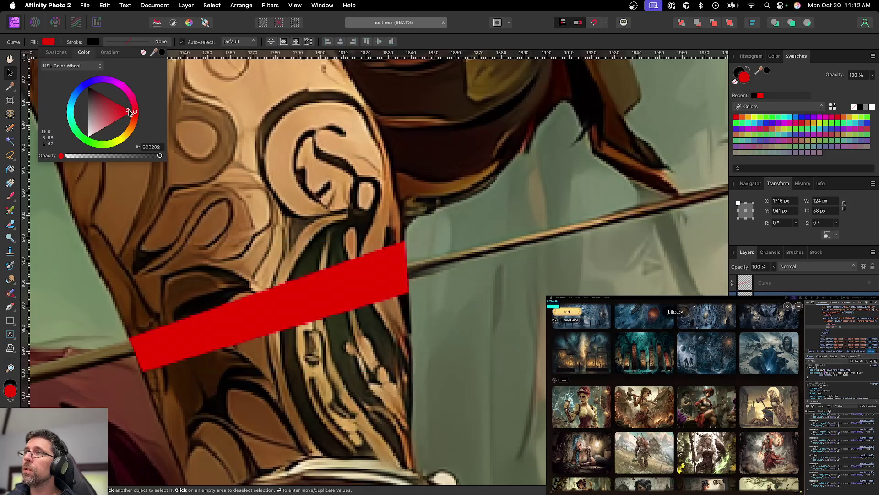
{"action": "left_click", "coordinate": [94, 41]}
{"action": "left_click", "coordinate": [179, 112]}
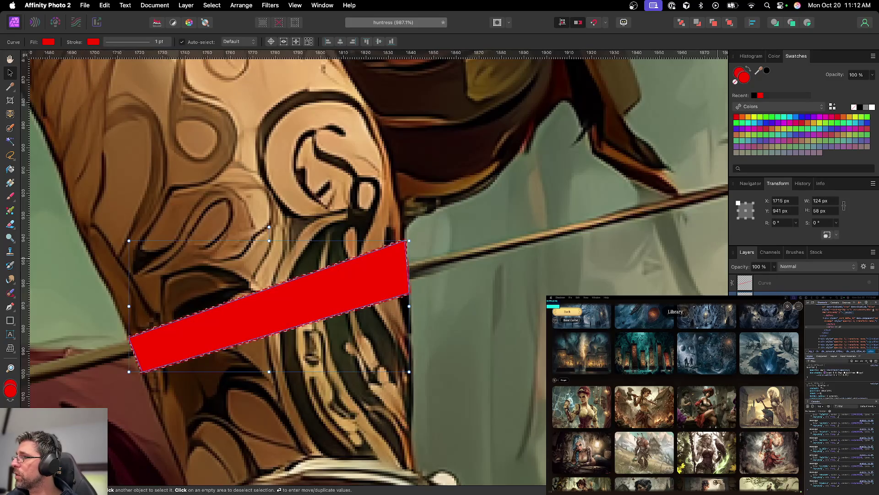
Step: Reset colours to black and white, zoom out to the whole image, and deselect the shape
{"action": "key", "text": "d"}
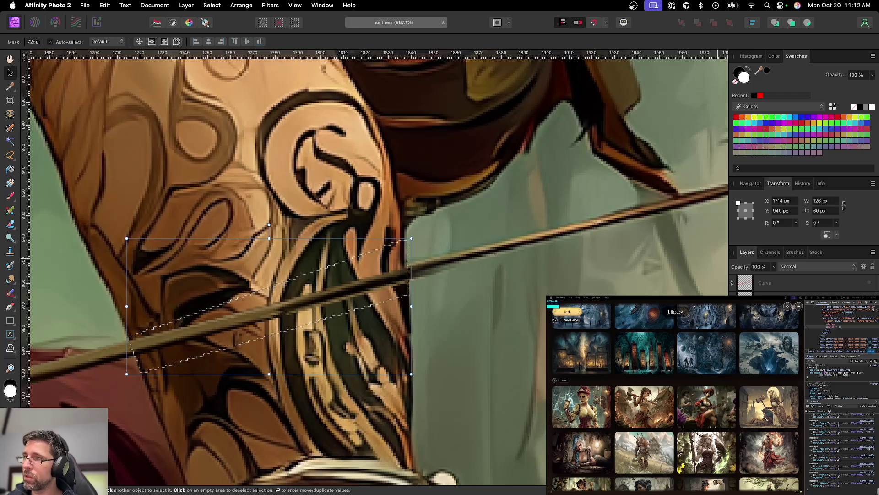
{"action": "key", "text": "super+d"}
{"action": "key", "text": "super+minus"}
{"action": "key", "text": "super+minus"}
{"action": "key", "text": "super+minus"}
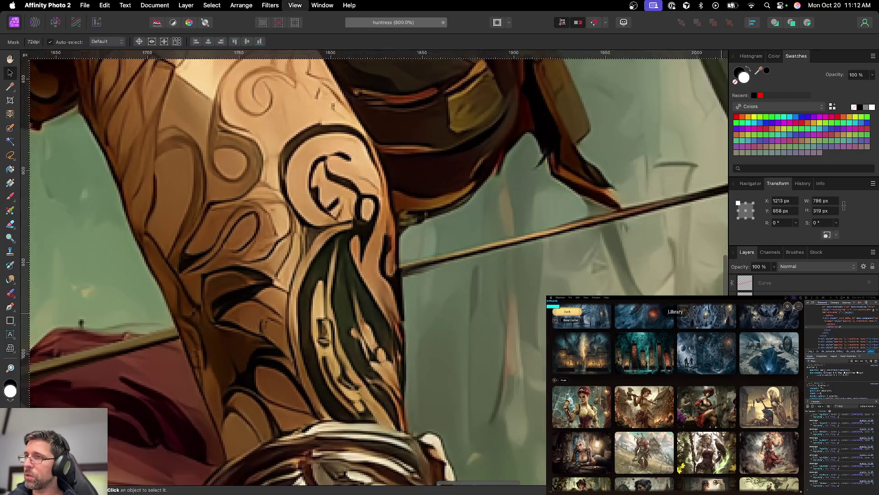
{"action": "key", "text": "super+minus"}
{"action": "key", "text": "super+minus"}
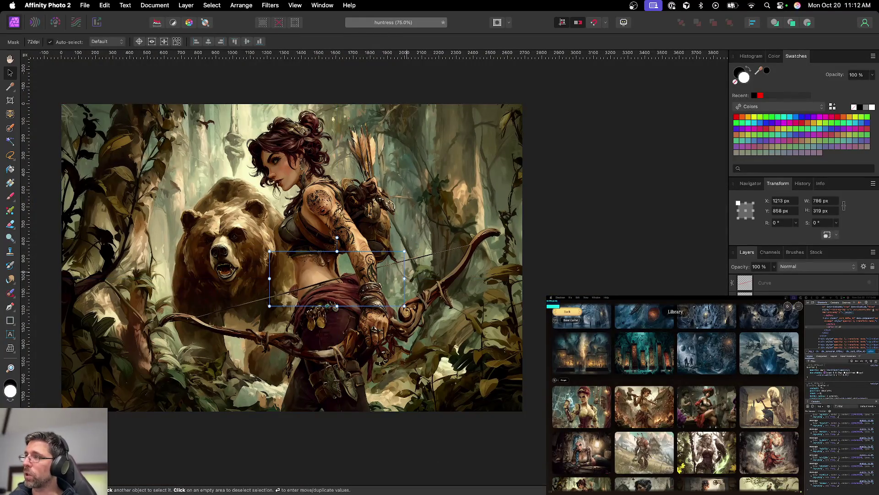
{"action": "left_click", "coordinate": [58, 76]}
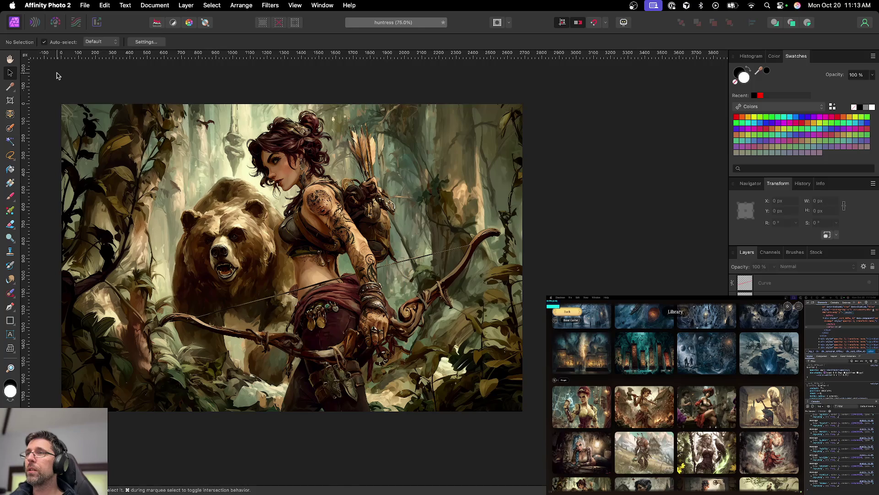
Step: Save the huntress image, export huntress.png over the old file, close it, and open twenty location PNGs
{"action": "key", "text": "super+s"}
{"action": "key", "text": "super+alt+shift+s"}
{"action": "key", "text": "Return"}
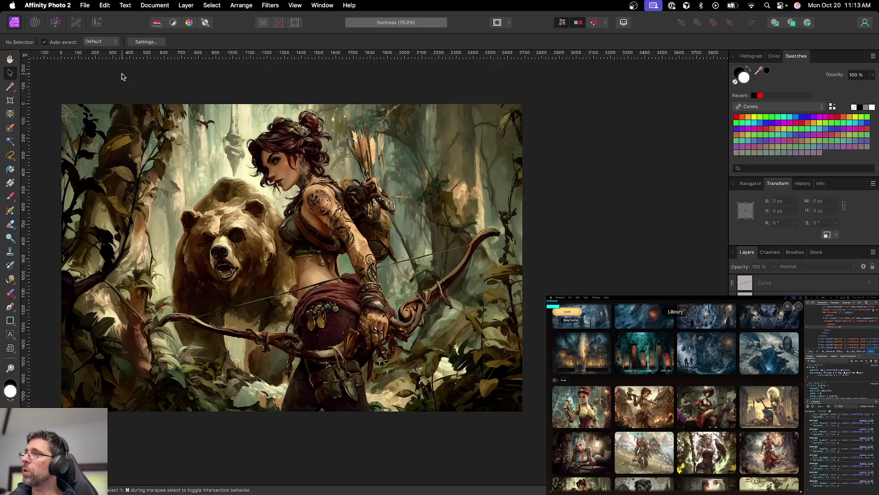
{"action": "key", "text": "Return"}
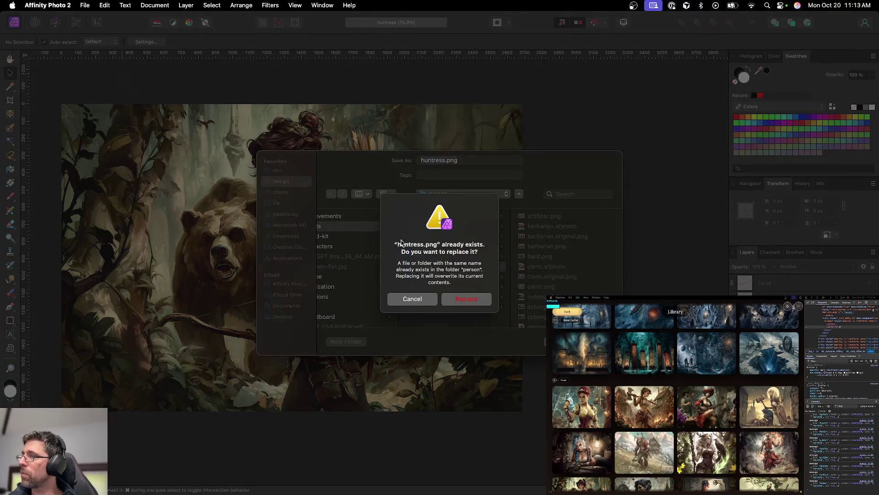
{"action": "left_click", "coordinate": [464, 298]}
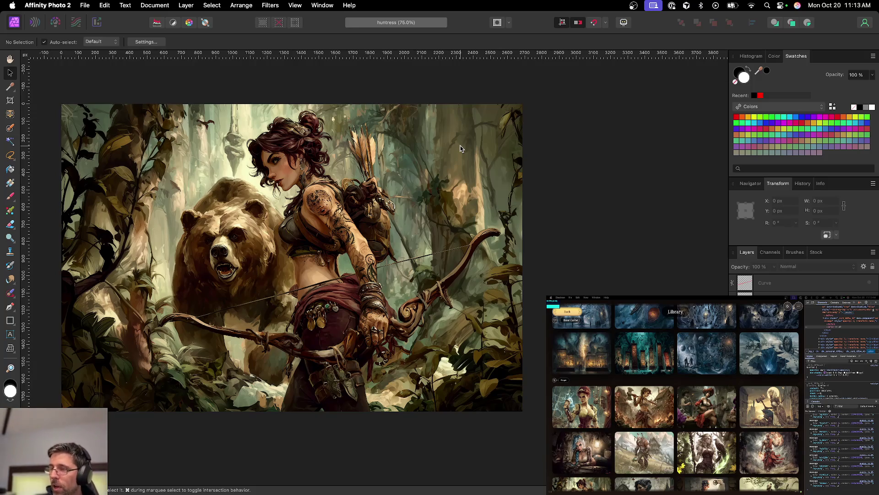
{"action": "key", "text": "super+w"}
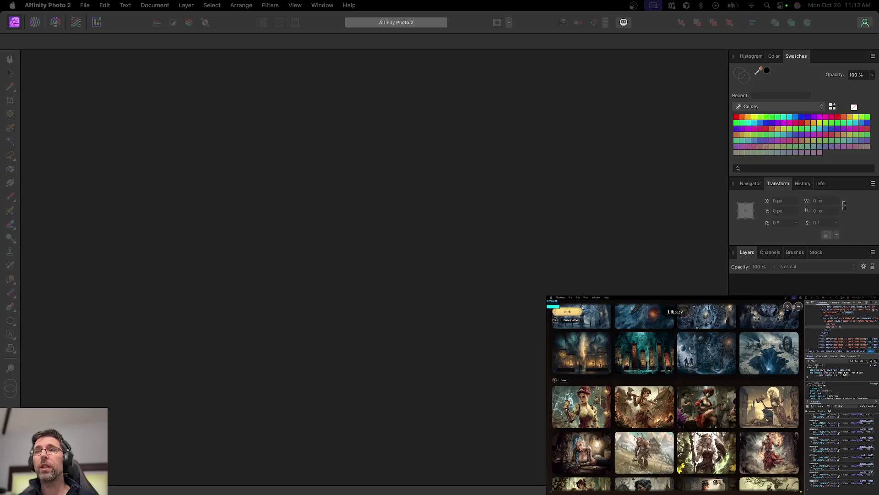
{"action": "left_click_drag", "start_coordinate": [177, 171], "coordinate": [255, 176]}
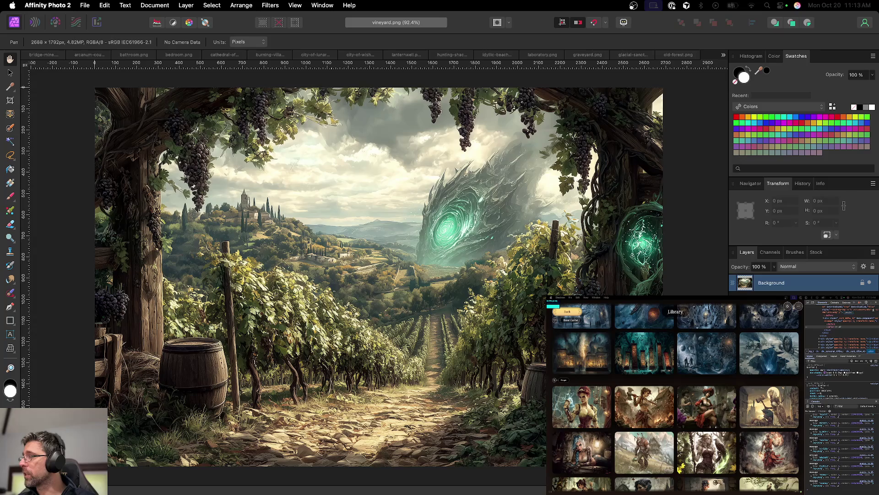
Step: Add an HSL adjustment layer to vineyard.png from the Adjustments list
{"action": "left_click", "coordinate": [799, 487]}
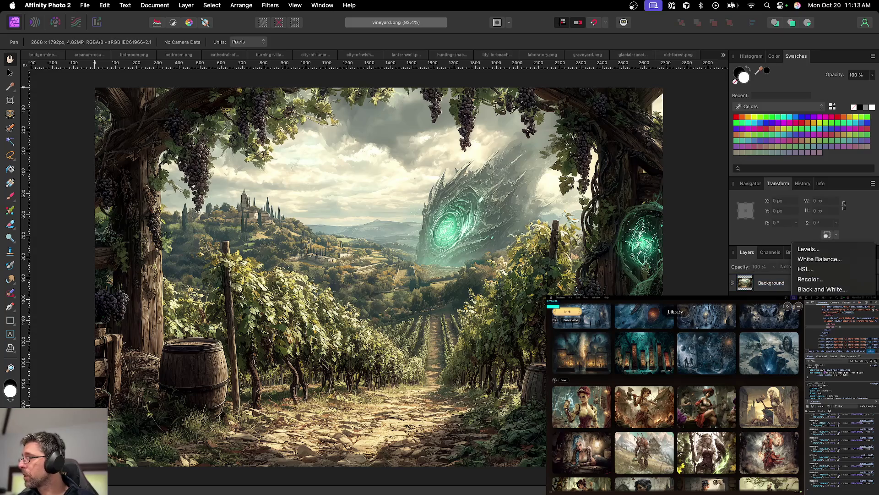
{"action": "left_click", "coordinate": [828, 270]}
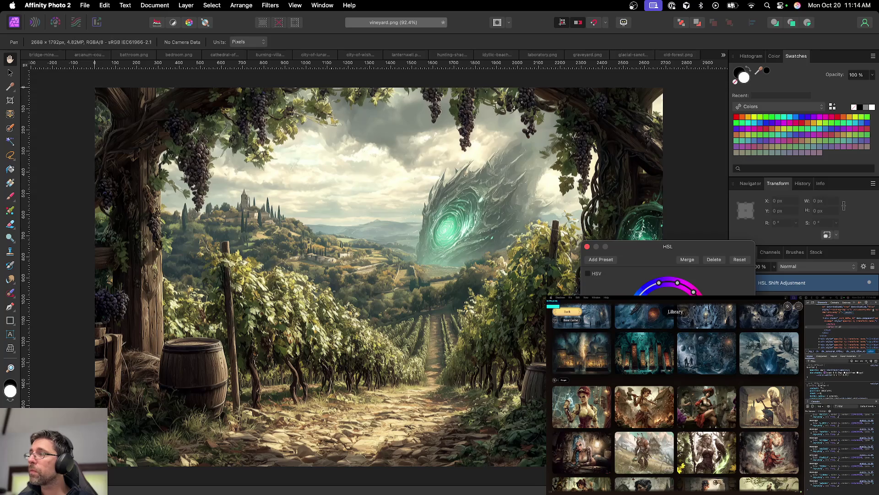
Step: Discard the HSL and trial Threshold adjustments and add a Color Balance layer above Background
{"action": "left_click", "coordinate": [587, 246]}
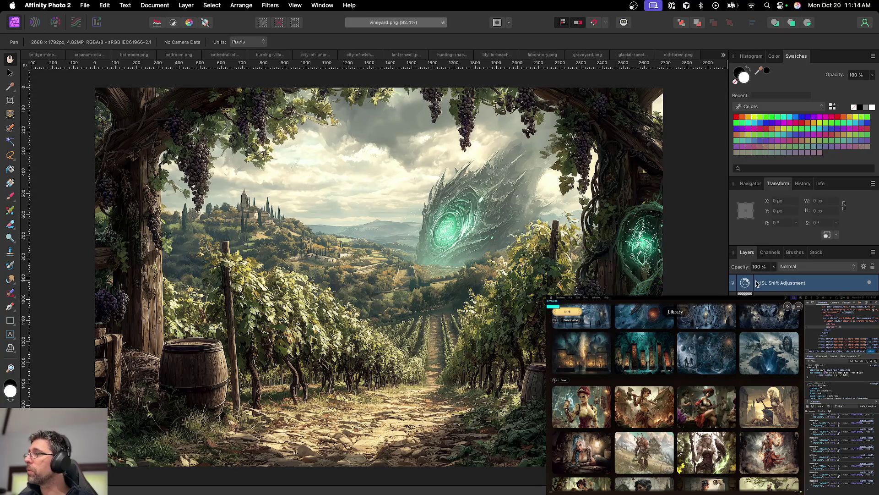
{"action": "key", "text": "Delete"}
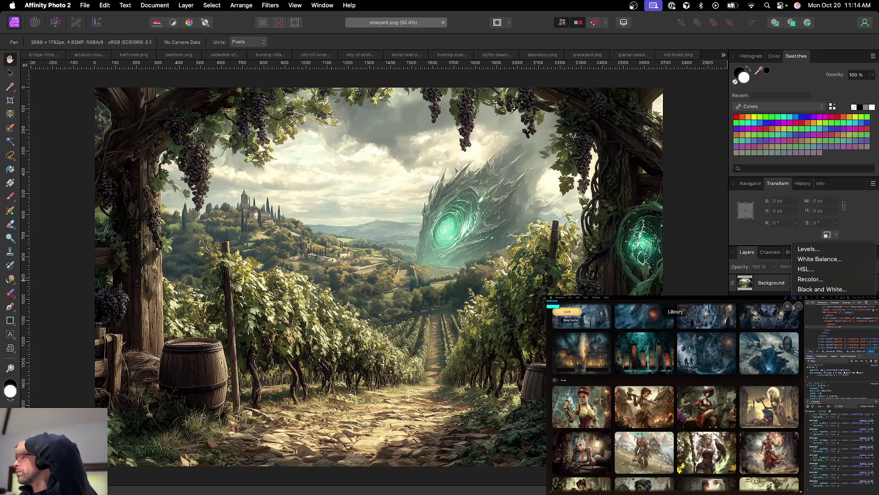
{"action": "left_click", "coordinate": [813, 349]}
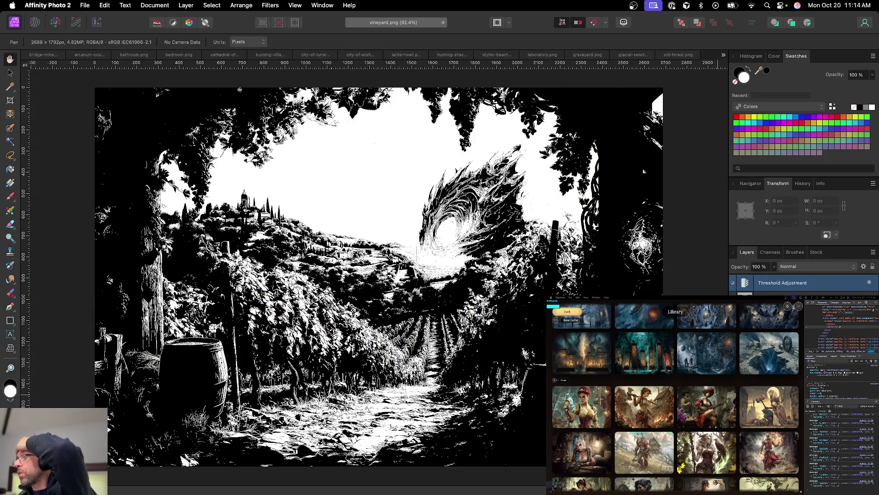
{"action": "key", "text": "super+z"}
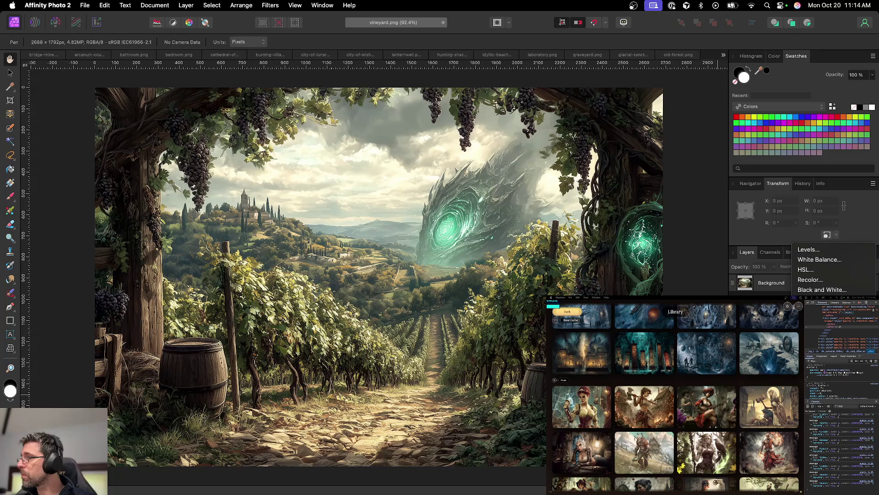
{"action": "left_click", "coordinate": [822, 300]}
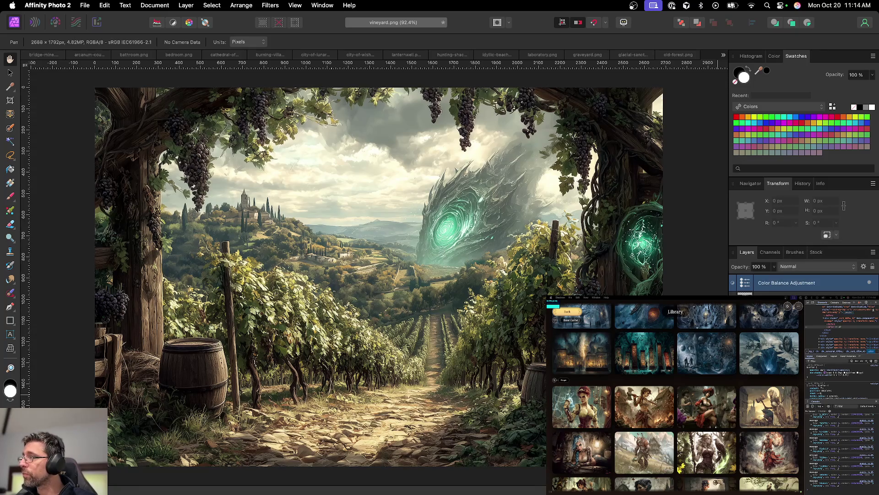
Step: Set up the Paint Brush on the Color Balance mask with white paint at about 88 px
{"action": "scroll", "coordinate": [175, 338], "scroll_direction": "up", "scroll_amount": 2}
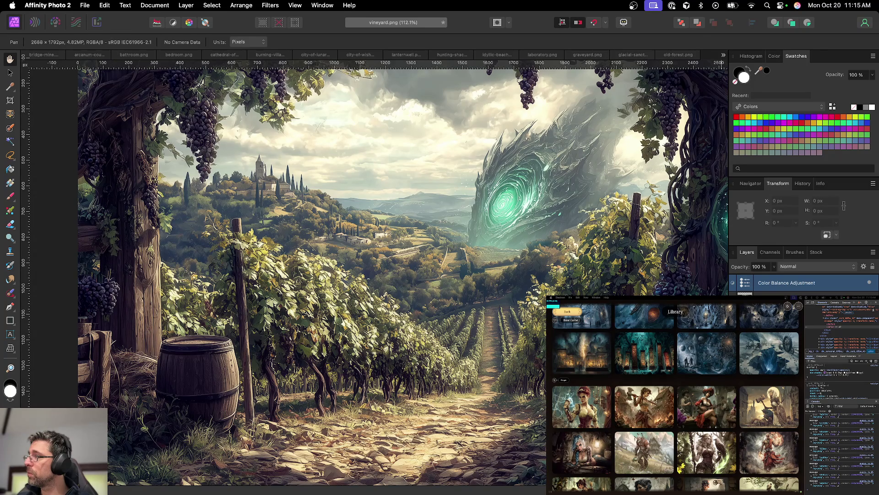
{"action": "key", "text": "super+d"}
{"action": "key", "text": "b"}
{"action": "key", "text": "x"}
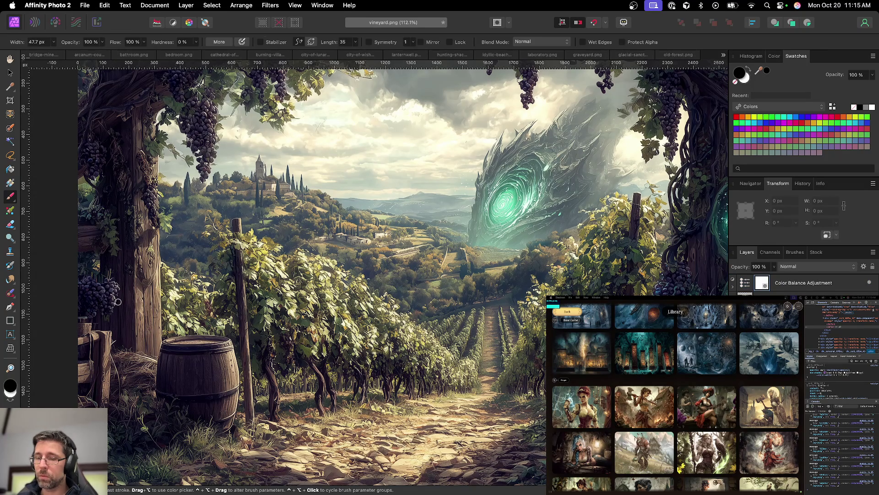
{"action": "left_click_drag", "start_coordinate": [118, 301], "coordinate": [100, 297]}
{"action": "scroll", "coordinate": [99, 295], "scroll_direction": "up", "scroll_amount": 5}
{"action": "key", "text": "x"}
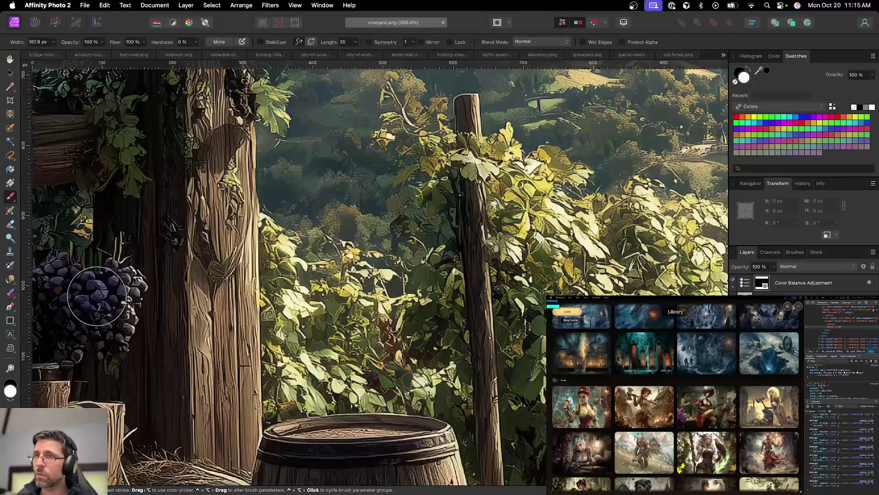
{"action": "left_click_drag", "start_coordinate": [89, 300], "coordinate": [78, 300]}
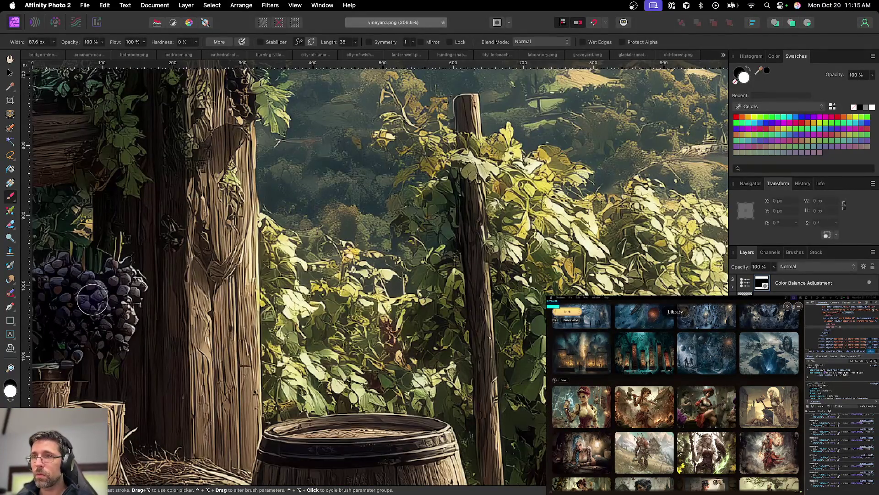
Step: Paint the left grape cluster and nearby bunch a deeper blue-purple with a smaller brush
{"action": "scroll", "coordinate": [137, 302], "scroll_direction": "left", "scroll_amount": 5}
{"action": "mouse_move", "coordinate": [196, 307]}
{"action": "left_mouse_down"}
{"action": "mouse_move", "coordinate": [190, 292]}
{"action": "mouse_move", "coordinate": [182, 332]}
{"action": "mouse_move", "coordinate": [204, 293]}
{"action": "mouse_move", "coordinate": [215, 339]}
{"action": "mouse_move", "coordinate": [236, 349]}
{"action": "mouse_move", "coordinate": [247, 285]}
{"action": "mouse_move", "coordinate": [252, 356]}
{"action": "left_mouse_up"}
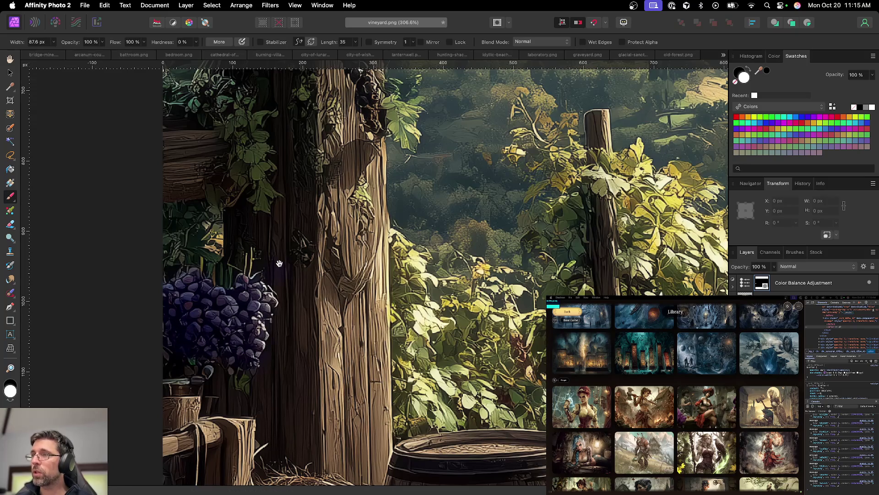
{"action": "scroll", "coordinate": [279, 261], "scroll_direction": "up", "scroll_amount": 10}
{"action": "mouse_move", "coordinate": [165, 348]}
{"action": "left_mouse_down"}
{"action": "mouse_move", "coordinate": [161, 281]}
{"action": "mouse_move", "coordinate": [137, 281]}
{"action": "mouse_move", "coordinate": [165, 258]}
{"action": "left_mouse_up"}
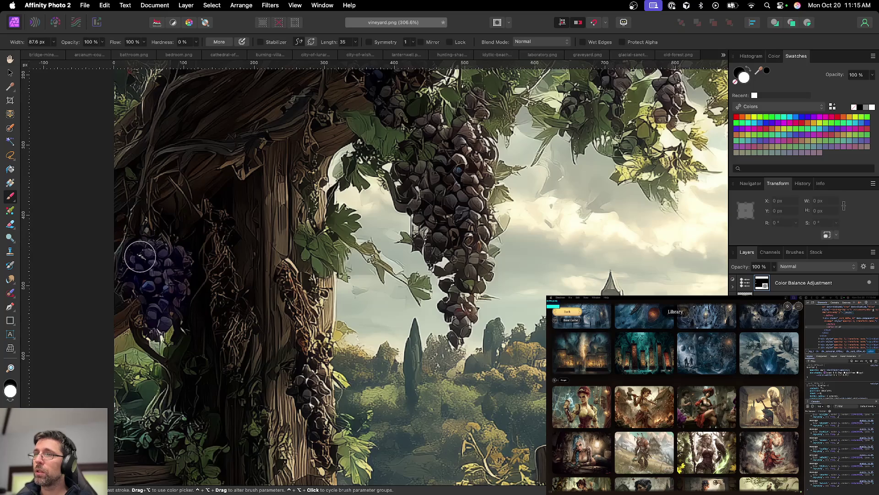
{"action": "scroll", "coordinate": [284, 372], "scroll_direction": "down", "scroll_amount": 1}
{"action": "scroll", "coordinate": [284, 372], "scroll_direction": "right", "scroll_amount": 1}
{"action": "left_click_drag", "start_coordinate": [283, 371], "coordinate": [207, 302]}
{"action": "key", "text": "bracketleft"}
{"action": "key", "text": "bracketleft"}
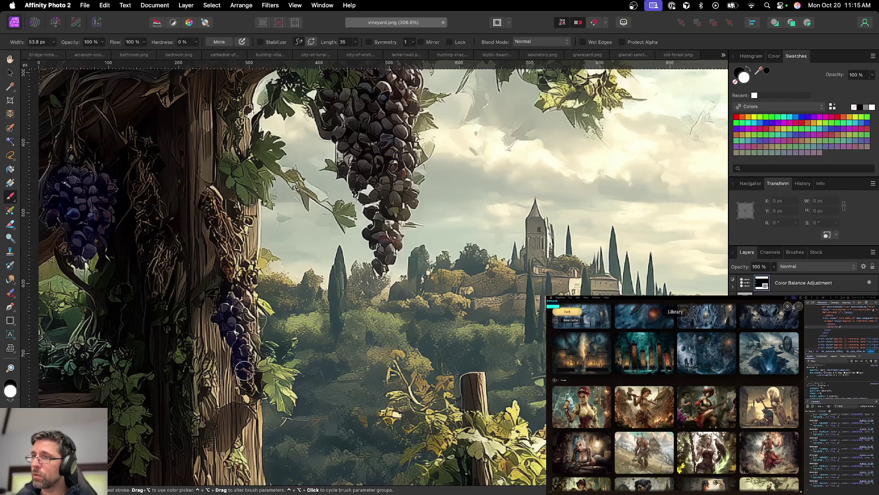
{"action": "scroll", "coordinate": [243, 319], "scroll_direction": "up", "scroll_amount": 5}
{"action": "scroll", "coordinate": [243, 319], "scroll_direction": "right", "scroll_amount": 3}
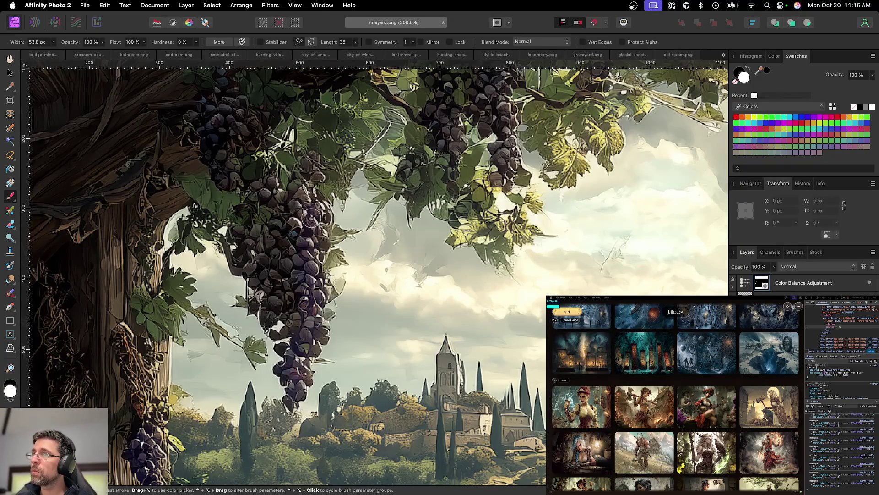
{"action": "mouse_move", "coordinate": [288, 193]}
{"action": "left_mouse_down"}
{"action": "mouse_move", "coordinate": [271, 187]}
{"action": "mouse_move", "coordinate": [289, 223]}
{"action": "mouse_move", "coordinate": [311, 184]}
{"action": "mouse_move", "coordinate": [316, 208]}
{"action": "mouse_move", "coordinate": [248, 234]}
{"action": "mouse_move", "coordinate": [268, 315]}
{"action": "mouse_move", "coordinate": [274, 301]}
{"action": "mouse_move", "coordinate": [293, 311]}
{"action": "mouse_move", "coordinate": [298, 341]}
{"action": "mouse_move", "coordinate": [275, 261]}
{"action": "left_mouse_up"}
Step: Tint the upper-left and lower grape bunches a bluer purple
{"action": "left_click_drag", "start_coordinate": [276, 221], "coordinate": [284, 317]}
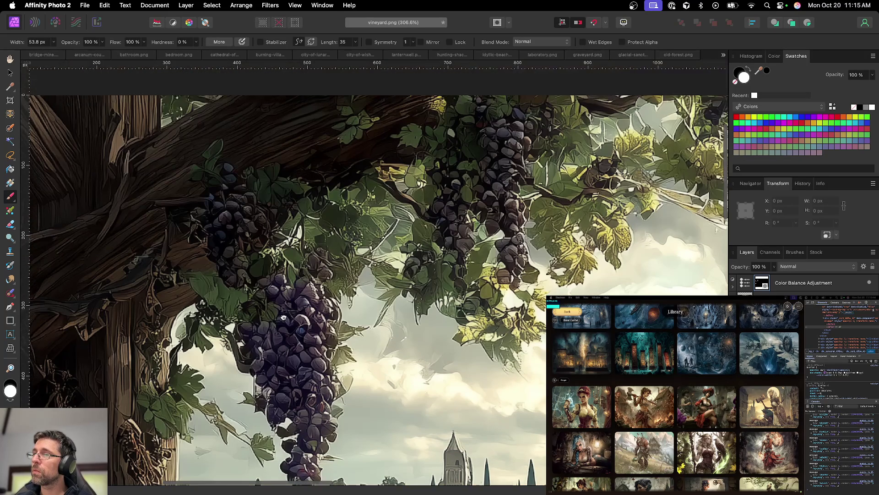
{"action": "mouse_move", "coordinate": [219, 229]}
{"action": "left_mouse_down"}
{"action": "mouse_move", "coordinate": [215, 212]}
{"action": "mouse_move", "coordinate": [235, 205]}
{"action": "mouse_move", "coordinate": [259, 225]}
{"action": "mouse_move", "coordinate": [242, 261]}
{"action": "mouse_move", "coordinate": [234, 253]}
{"action": "mouse_move", "coordinate": [243, 268]}
{"action": "left_mouse_up"}
{"action": "scroll", "coordinate": [247, 215], "scroll_direction": "right", "scroll_amount": 8}
{"action": "scroll", "coordinate": [247, 215], "scroll_direction": "up", "scroll_amount": 2}
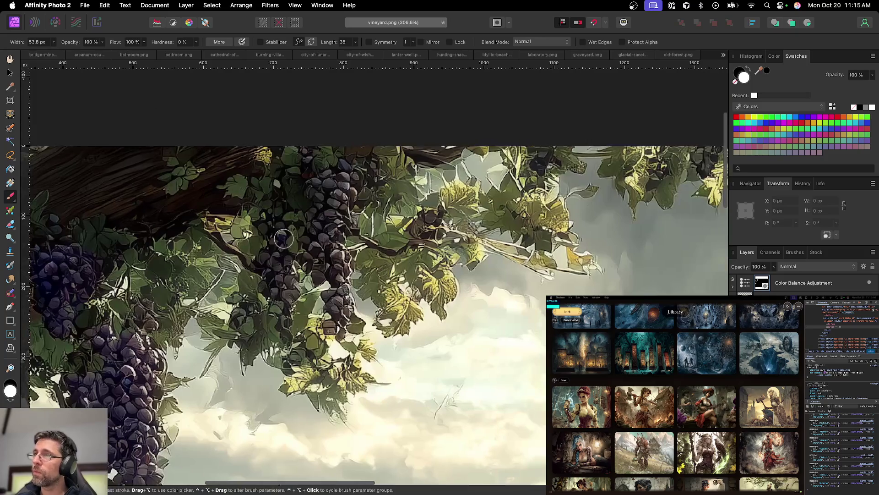
{"action": "key", "text": "bracketright"}
{"action": "key", "text": "bracketright"}
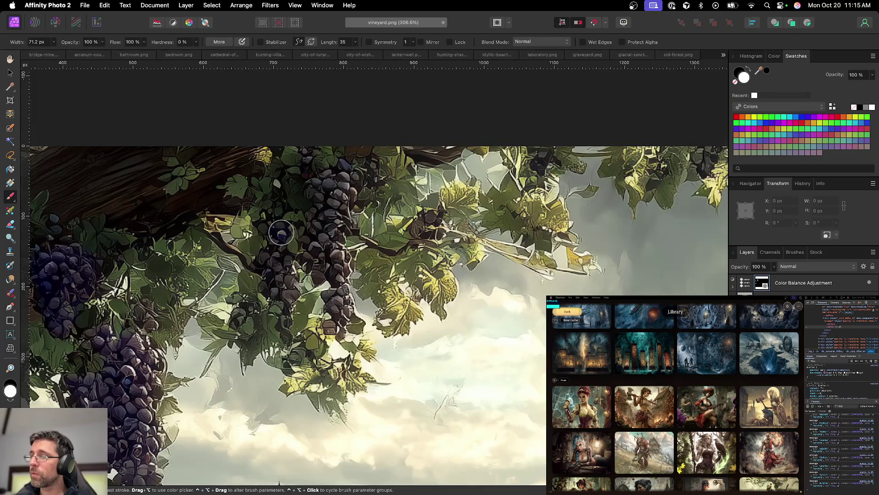
{"action": "key", "text": "bracketleft"}
{"action": "key", "text": "bracketleft"}
{"action": "key", "text": "bracketleft"}
{"action": "mouse_move", "coordinate": [281, 234]}
{"action": "left_mouse_down"}
{"action": "mouse_move", "coordinate": [266, 265]}
{"action": "mouse_move", "coordinate": [270, 283]}
{"action": "mouse_move", "coordinate": [282, 271]}
{"action": "mouse_move", "coordinate": [274, 255]}
{"action": "mouse_move", "coordinate": [281, 239]}
{"action": "mouse_move", "coordinate": [287, 298]}
{"action": "mouse_move", "coordinate": [271, 314]}
{"action": "mouse_move", "coordinate": [284, 312]}
{"action": "left_mouse_up"}
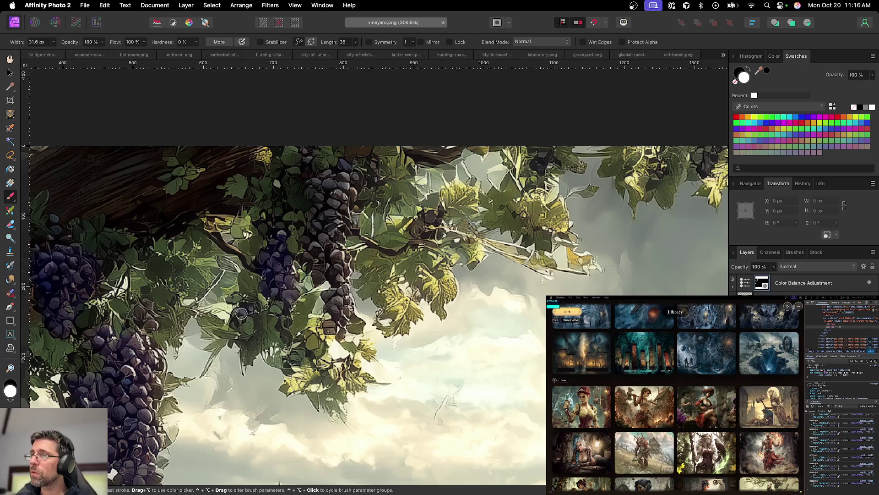
{"action": "mouse_move", "coordinate": [342, 317]}
{"action": "left_mouse_down"}
{"action": "mouse_move", "coordinate": [318, 251]}
{"action": "mouse_move", "coordinate": [303, 260]}
{"action": "mouse_move", "coordinate": [316, 225]}
{"action": "left_mouse_up"}
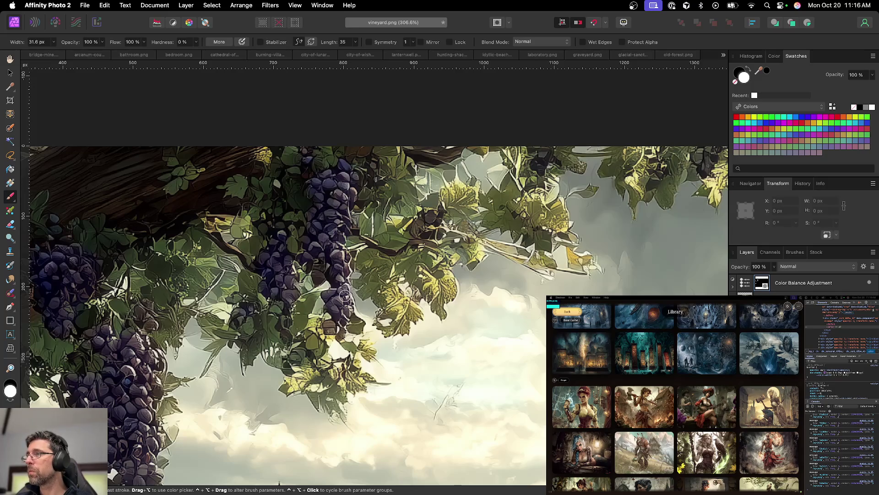
{"action": "left_click_drag", "start_coordinate": [484, 217], "coordinate": [227, 234]}
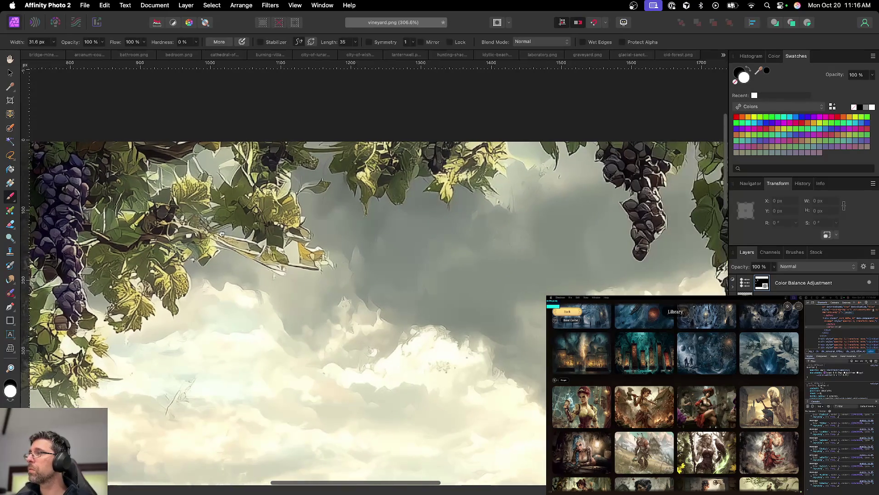
Step: Paint the hanging, top, trunk and lower grape bunches bluish purple, adjusting brush size
{"action": "scroll", "coordinate": [227, 235], "scroll_direction": "right", "scroll_amount": 6}
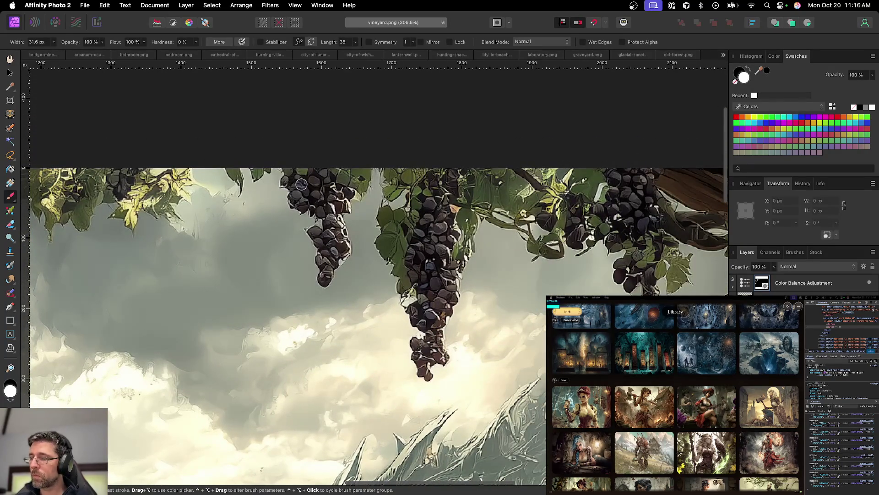
{"action": "left_click_drag", "start_coordinate": [293, 197], "coordinate": [304, 191]}
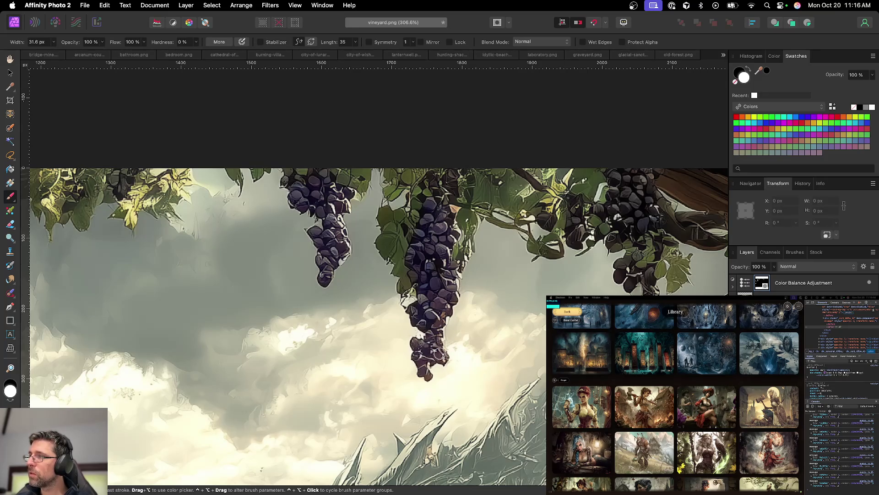
{"action": "key", "text": "bracketleft"}
{"action": "scroll", "coordinate": [444, 281], "scroll_direction": "right", "scroll_amount": 10}
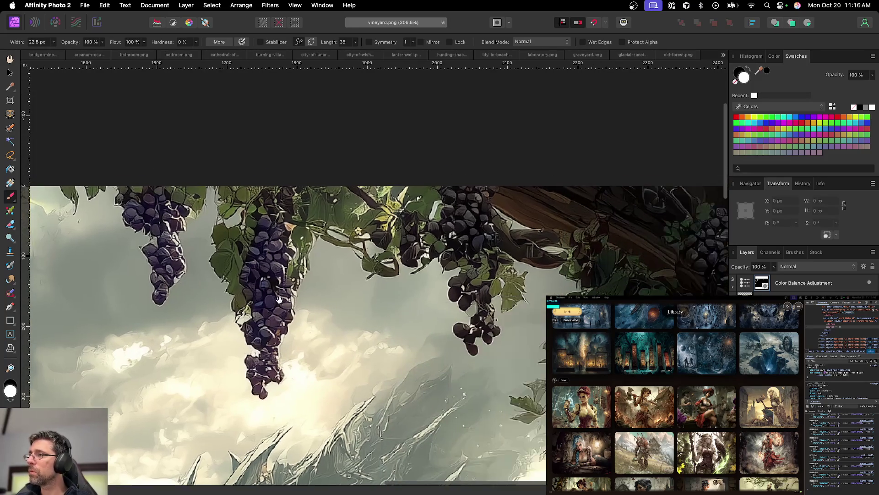
{"action": "key", "text": "bracketright"}
{"action": "key", "text": "bracketright"}
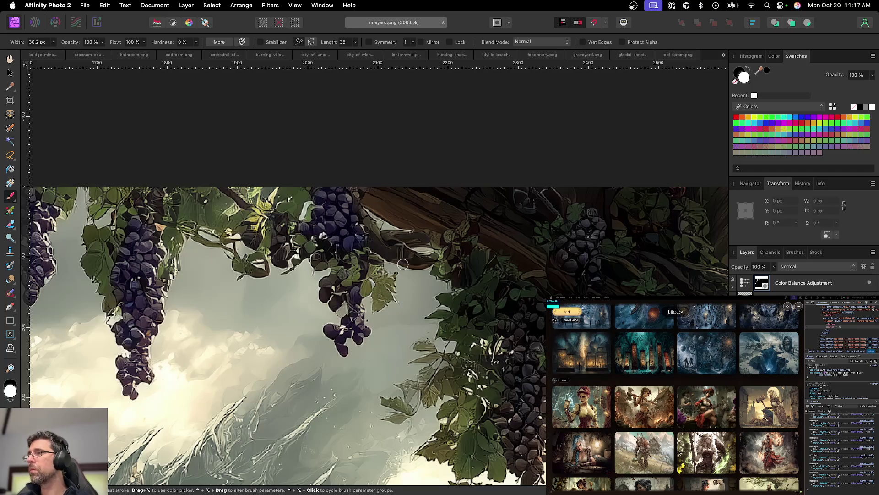
{"action": "scroll", "coordinate": [407, 272], "scroll_direction": "right", "scroll_amount": 5}
{"action": "scroll", "coordinate": [407, 273], "scroll_direction": "down", "scroll_amount": 2}
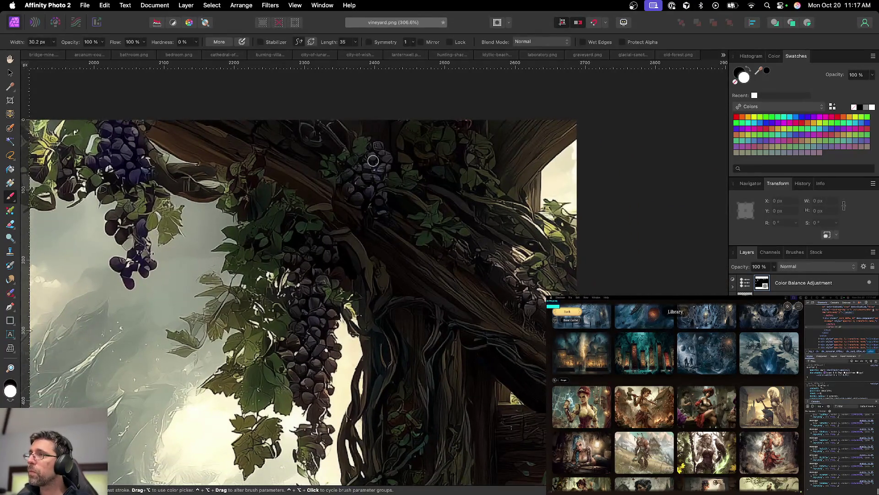
{"action": "left_click", "coordinate": [376, 148]}
{"action": "mouse_move", "coordinate": [355, 173]}
{"action": "left_mouse_down"}
{"action": "mouse_move", "coordinate": [354, 192]}
{"action": "mouse_move", "coordinate": [374, 182]}
{"action": "mouse_move", "coordinate": [370, 174]}
{"action": "mouse_move", "coordinate": [386, 158]}
{"action": "left_mouse_up"}
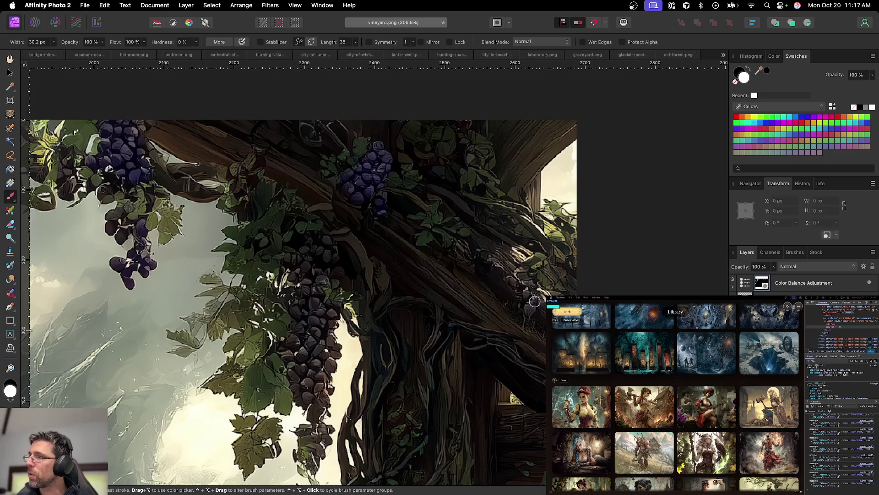
{"action": "mouse_move", "coordinate": [327, 242]}
{"action": "left_mouse_down"}
{"action": "mouse_move", "coordinate": [320, 255]}
{"action": "mouse_move", "coordinate": [307, 254]}
{"action": "mouse_move", "coordinate": [297, 304]}
{"action": "mouse_move", "coordinate": [312, 279]}
{"action": "left_mouse_up"}
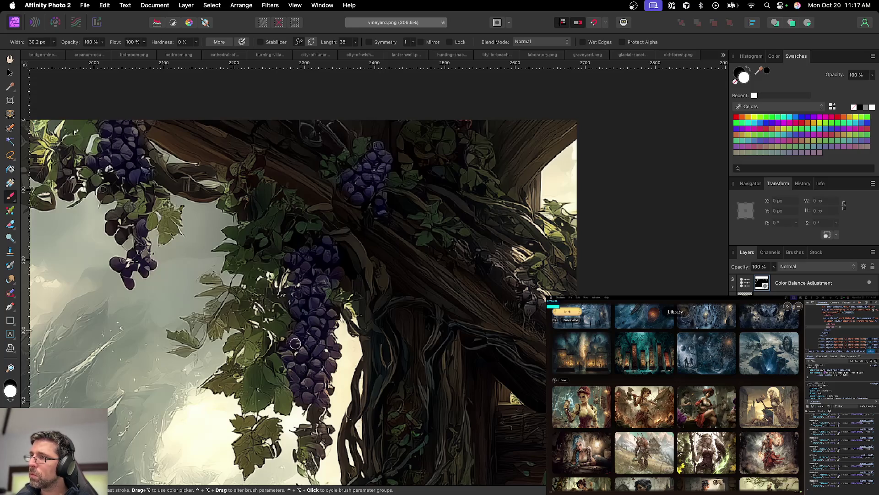
Step: Pan across the lower right and centre the whole vineyard image in view
{"action": "scroll", "coordinate": [316, 339], "scroll_direction": "down", "scroll_amount": 5}
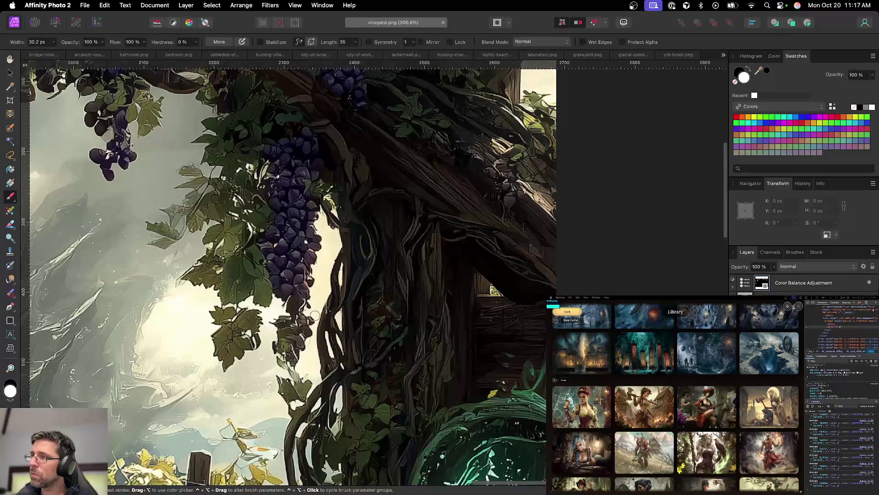
{"action": "mouse_move", "coordinate": [402, 236]}
{"action": "left_mouse_down"}
{"action": "mouse_move", "coordinate": [231, 314]}
{"action": "mouse_move", "coordinate": [311, 180]}
{"action": "left_mouse_up"}
{"action": "scroll", "coordinate": [312, 179], "scroll_direction": "down", "scroll_amount": 10}
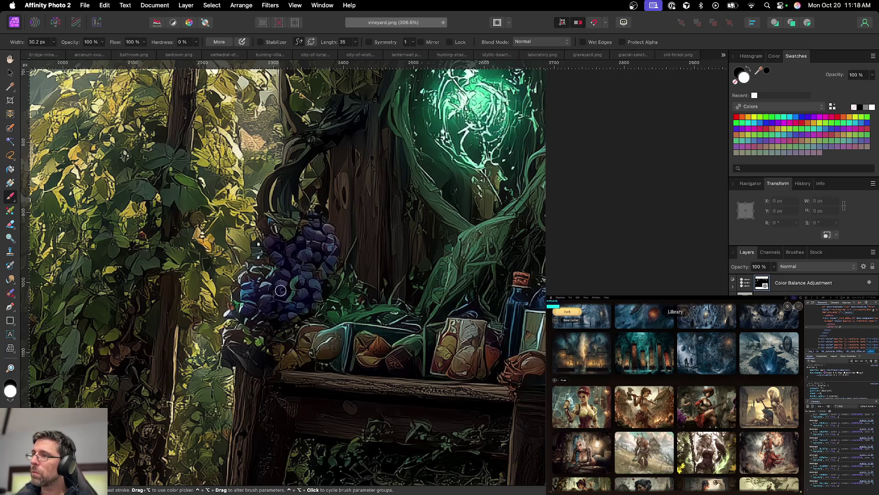
{"action": "key", "text": "space"}
{"action": "left_click_drag", "start_coordinate": [254, 306], "coordinate": [367, 218]}
{"action": "scroll", "coordinate": [362, 224], "scroll_direction": "down", "scroll_amount": 10}
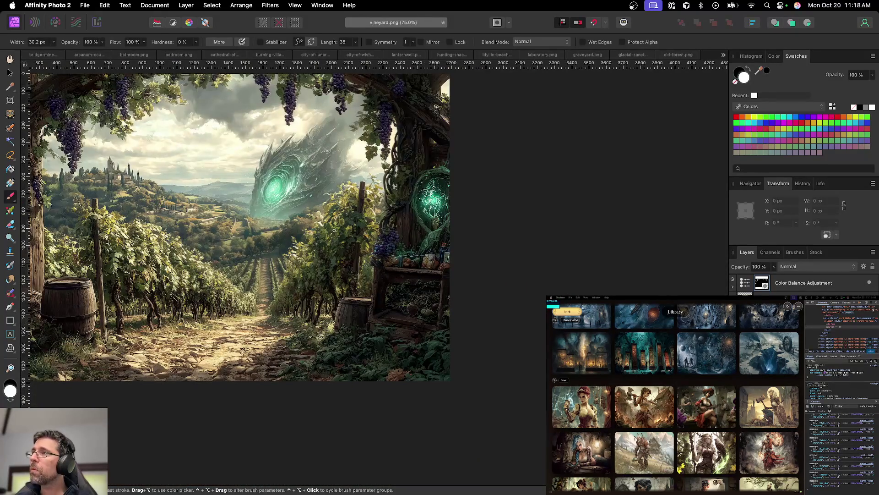
{"action": "mouse_move", "coordinate": [302, 208]}
{"action": "left_mouse_down"}
{"action": "mouse_move", "coordinate": [324, 233]}
{"action": "mouse_move", "coordinate": [403, 247]}
{"action": "mouse_move", "coordinate": [398, 256]}
{"action": "left_mouse_up"}
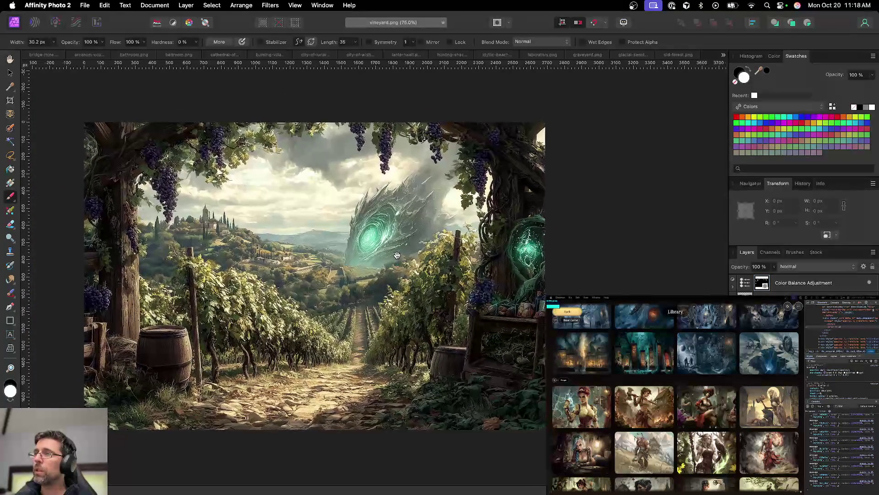
Step: Save the vineyard document as vineyard.afphoto in the place folder
{"action": "key", "text": "v"}
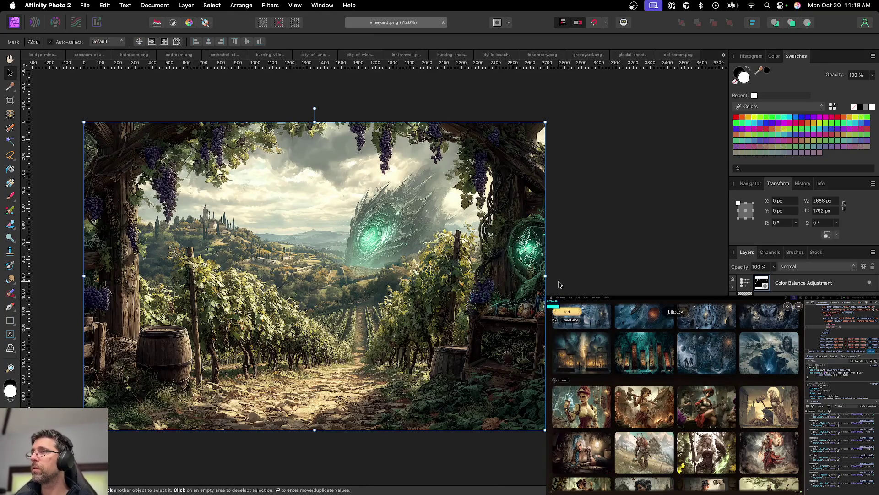
{"action": "key", "text": "super+s"}
{"action": "left_click", "coordinate": [450, 229]}
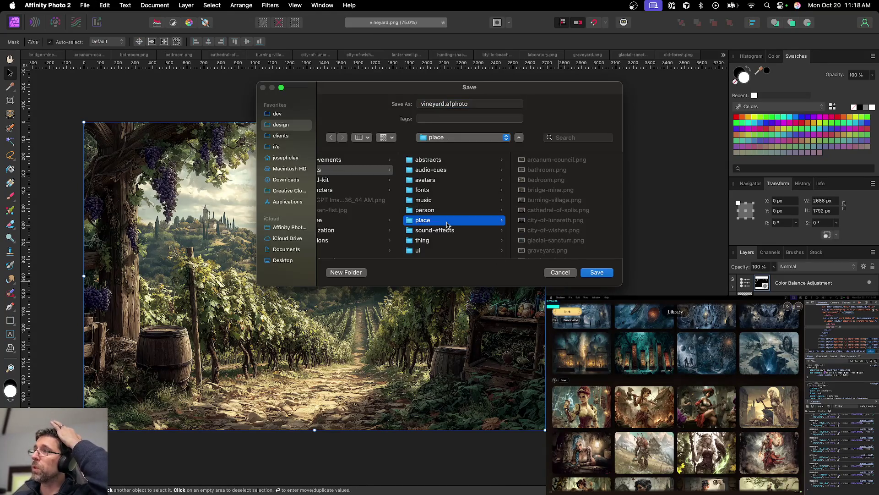
{"action": "left_click", "coordinate": [597, 272]}
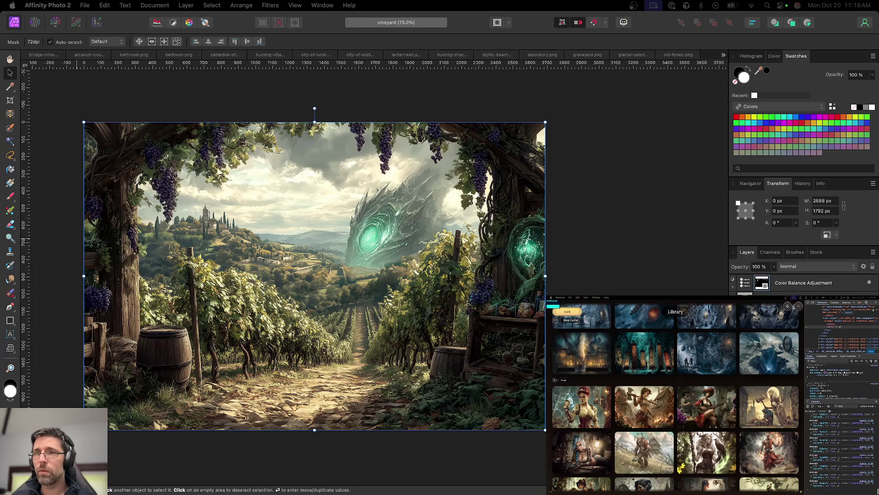
Step: Export the image as vineyard.png into the place folder
{"action": "key", "text": "super+alt+shift+s"}
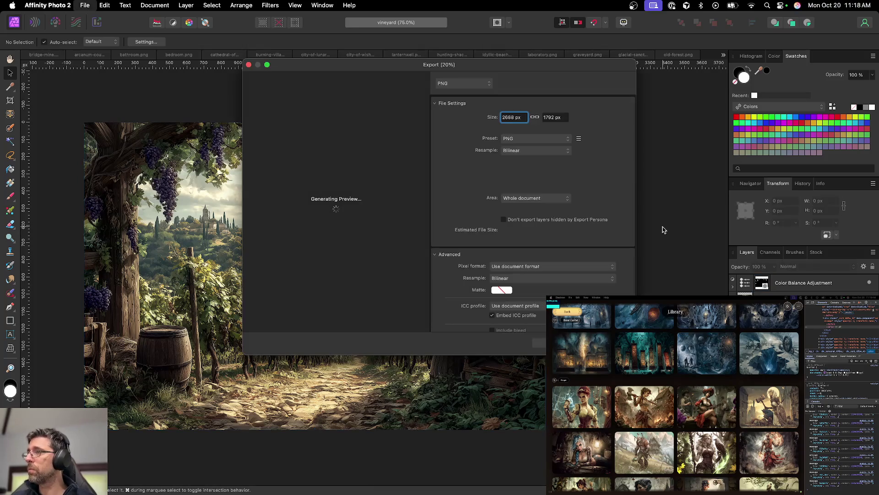
{"action": "key", "text": "Return"}
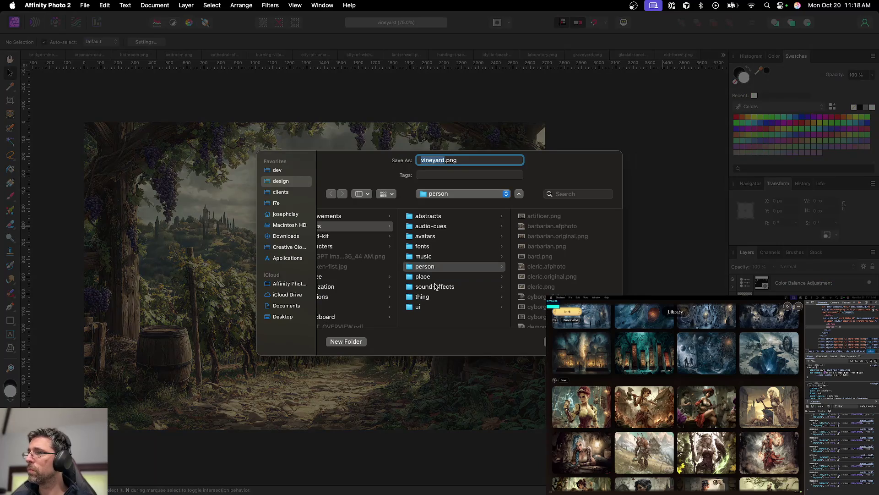
{"action": "left_click", "coordinate": [437, 277]}
{"action": "key", "text": "Return"}
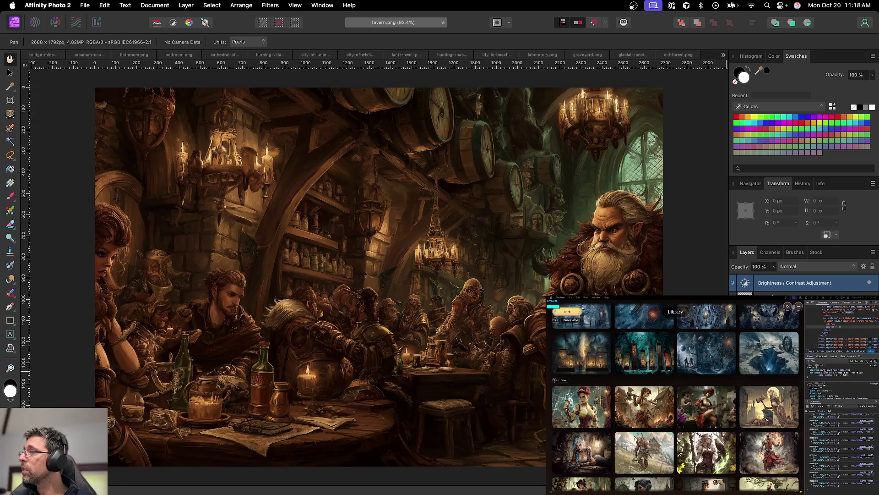
Step: Add a Curves adjustment to tavern.png, bend the tone curve slightly, and close its settings
{"action": "key", "text": "super+z"}
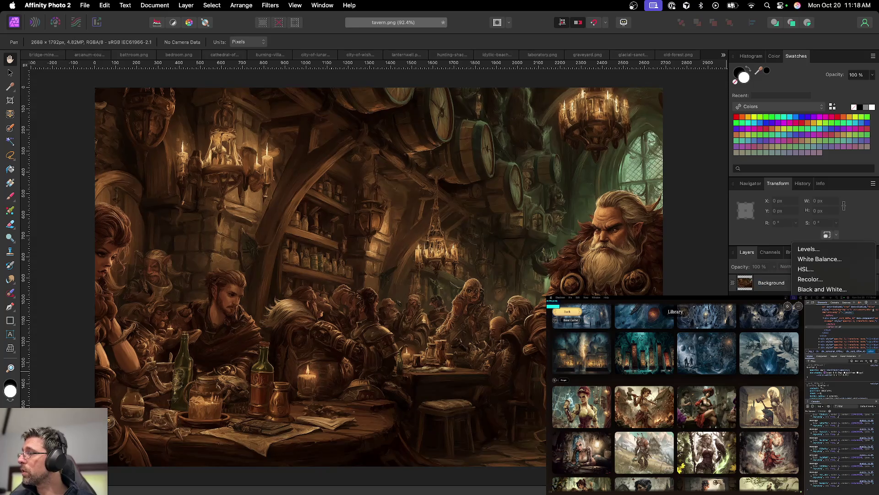
{"action": "left_click", "coordinate": [816, 359]}
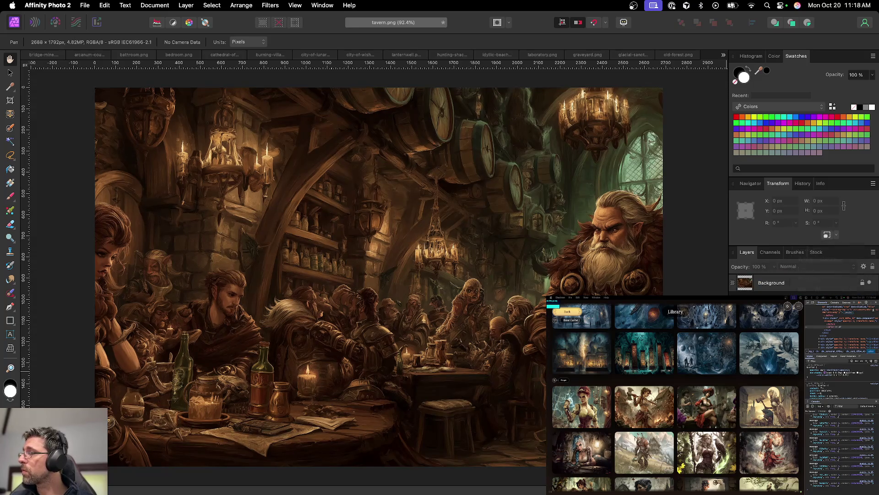
{"action": "left_click_drag", "start_coordinate": [729, 278], "coordinate": [725, 269]}
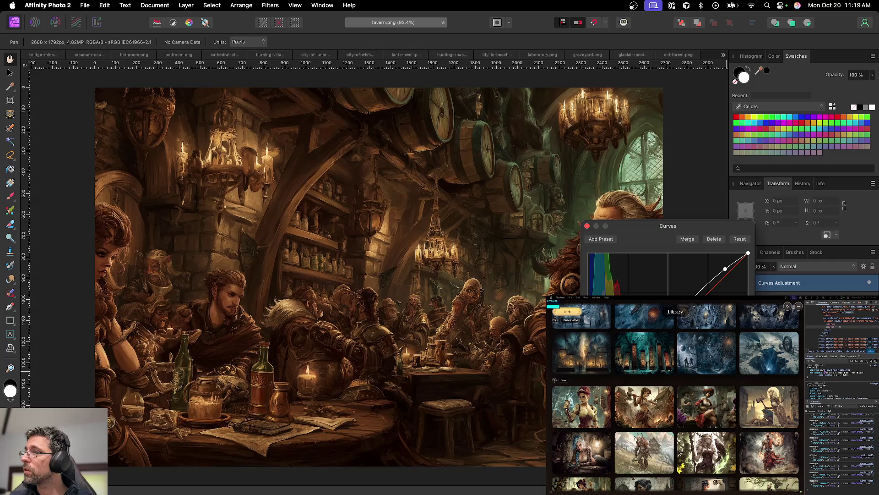
{"action": "left_click", "coordinate": [587, 225]}
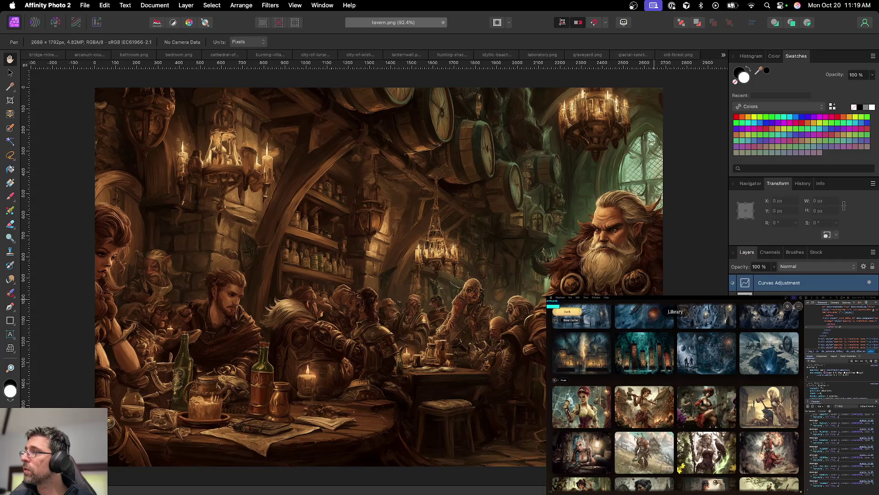
{"action": "scroll", "coordinate": [453, 359], "scroll_direction": "up", "scroll_amount": 3}
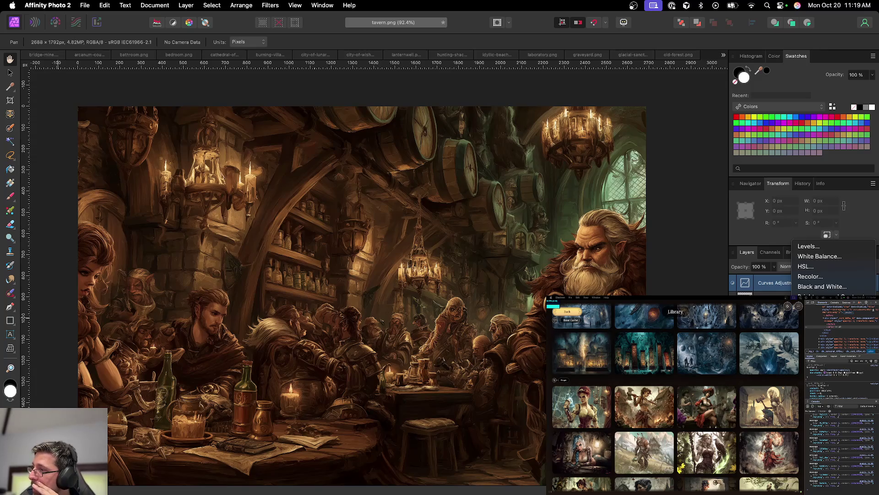
Step: Add a Color Balance adjustment layer, then an HSL Shift layer, to tavern.png
{"action": "left_click", "coordinate": [819, 397]}
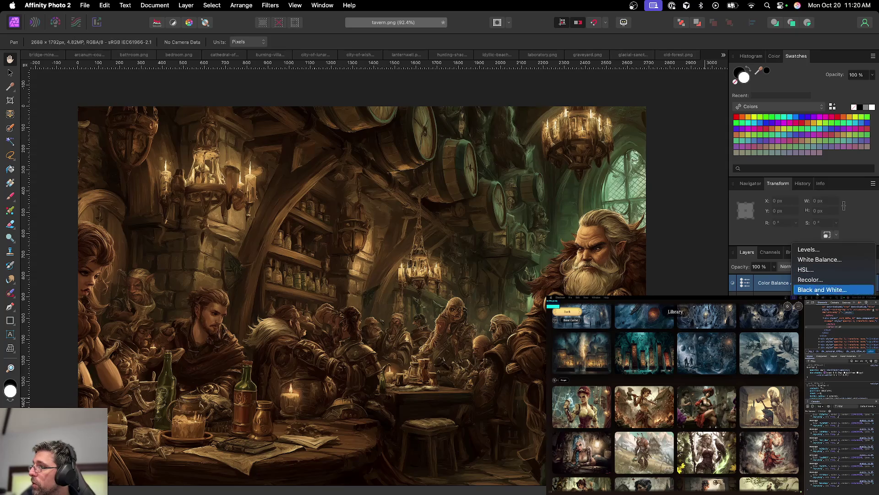
{"action": "left_click", "coordinate": [820, 279]}
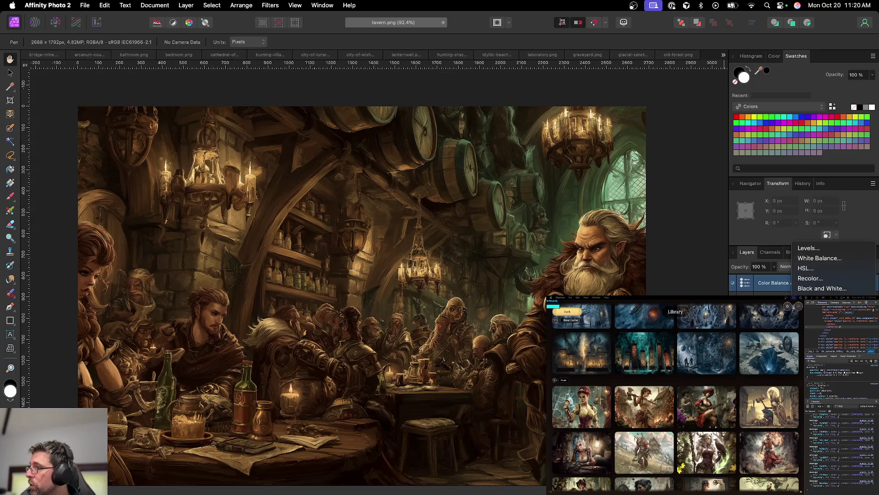
{"action": "left_click", "coordinate": [805, 268]}
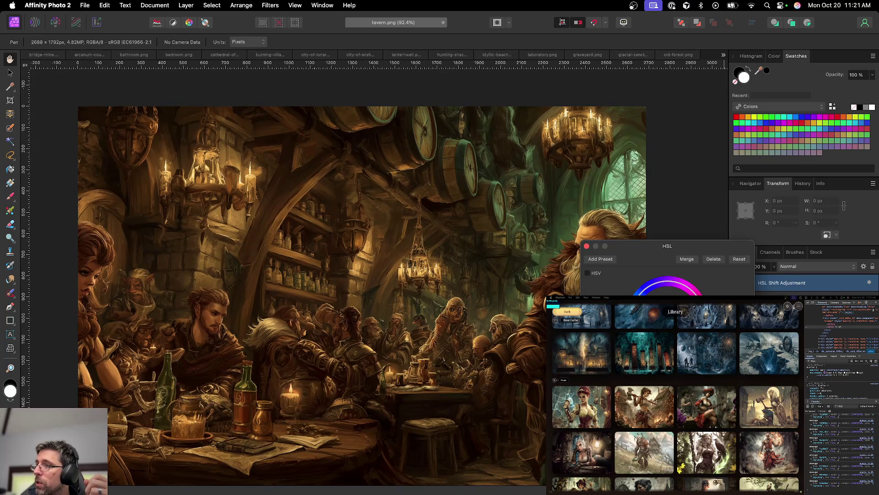
Step: Close the HSL settings, reposition the tavern view, and deselect the HSL Shift layer
{"action": "left_click", "coordinate": [587, 247]}
{"action": "scroll", "coordinate": [525, 376], "scroll_direction": "down", "scroll_amount": 5}
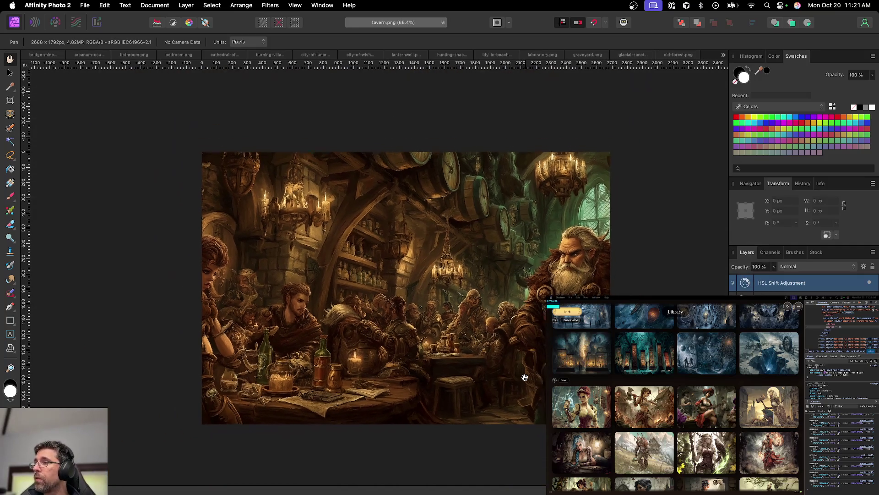
{"action": "left_click_drag", "start_coordinate": [525, 376], "coordinate": [506, 389]}
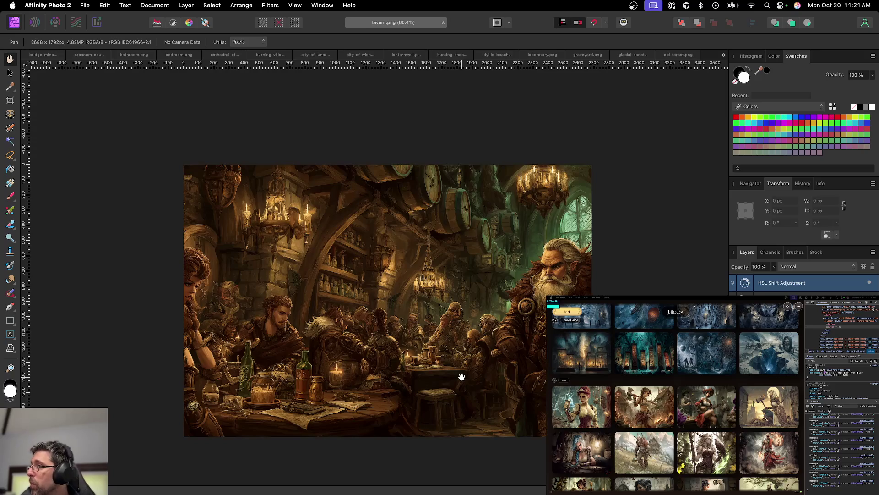
{"action": "key", "text": "super+d"}
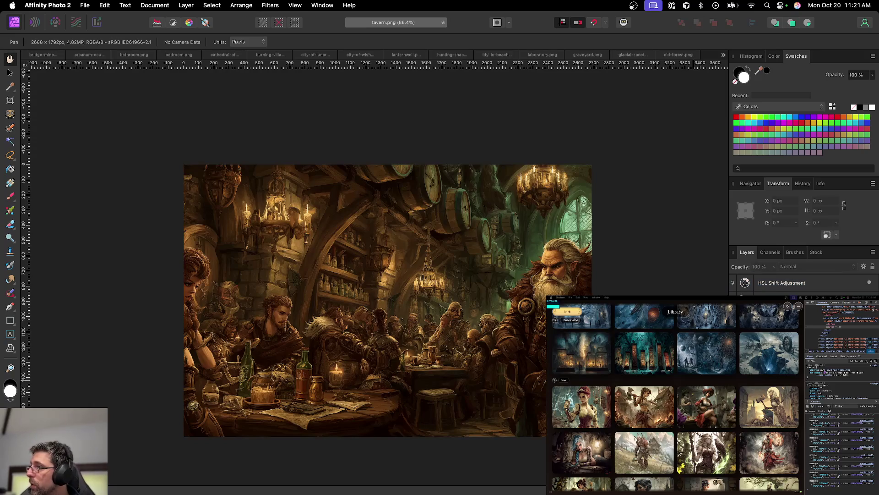
Step: Toggle the HSL Shift layer's visibility repeatedly to compare the tavern with and without it
{"action": "left_click", "coordinate": [869, 283]}
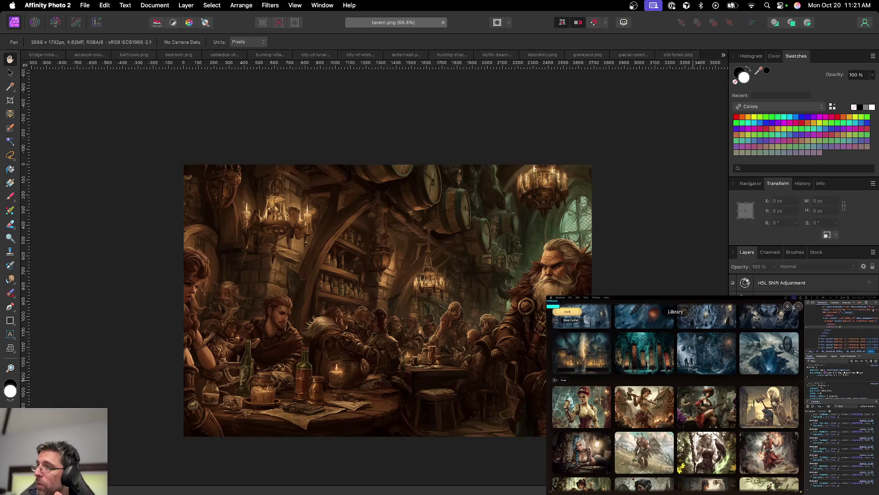
{"action": "left_click", "coordinate": [869, 283]}
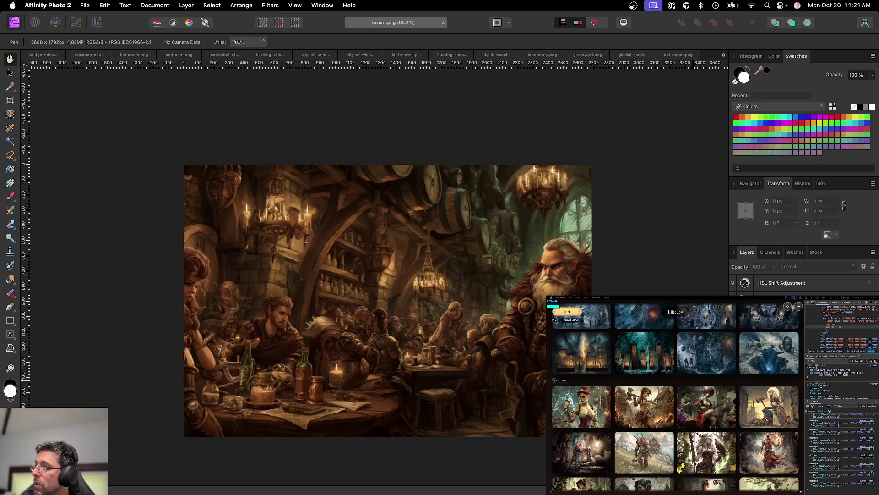
{"action": "left_click", "coordinate": [870, 283]}
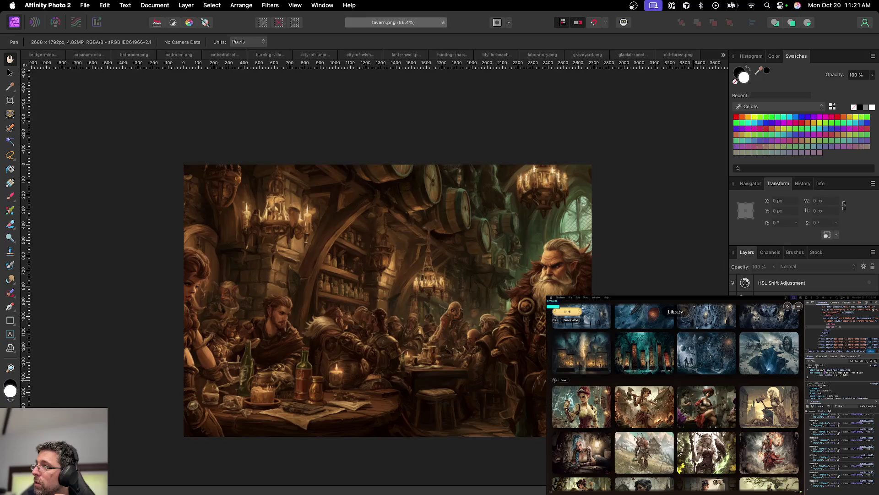
{"action": "left_click", "coordinate": [869, 283]}
{"action": "left_click", "coordinate": [869, 283]}
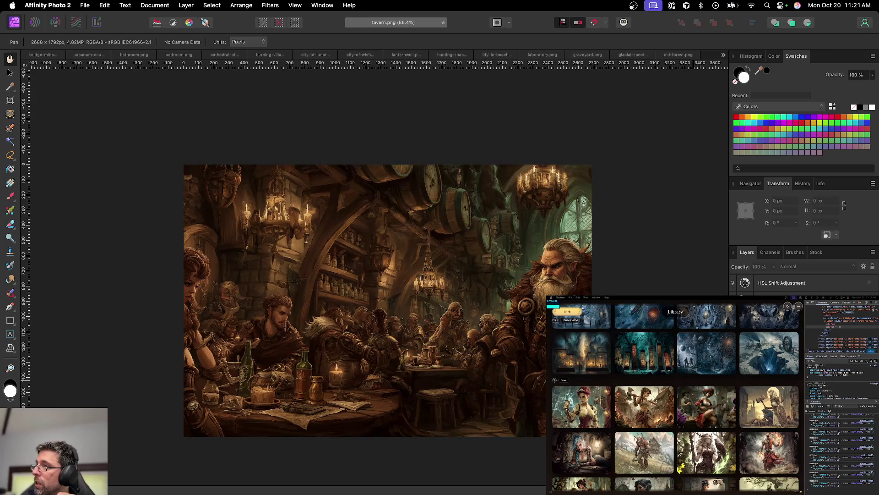
{"action": "left_click", "coordinate": [870, 283]}
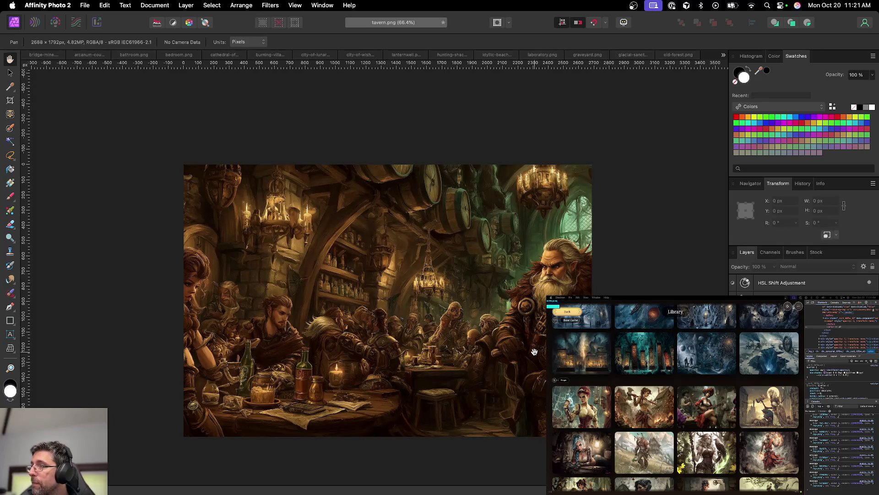
Step: Save the retouched tavern document as tavern.afphoto
{"action": "scroll", "coordinate": [533, 351], "scroll_direction": "up", "scroll_amount": 5}
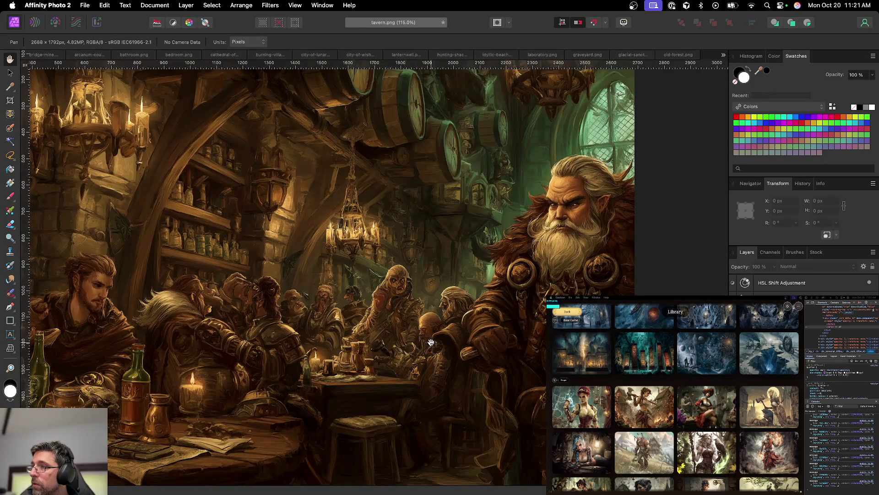
{"action": "scroll", "coordinate": [431, 342], "scroll_direction": "up", "scroll_amount": 5}
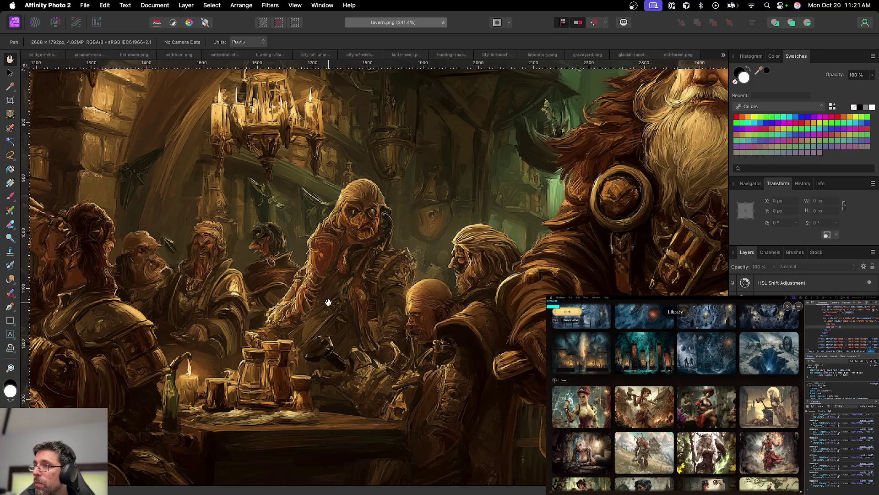
{"action": "scroll", "coordinate": [379, 293], "scroll_direction": "left", "scroll_amount": 1}
{"action": "scroll", "coordinate": [379, 293], "scroll_direction": "down", "scroll_amount": 10}
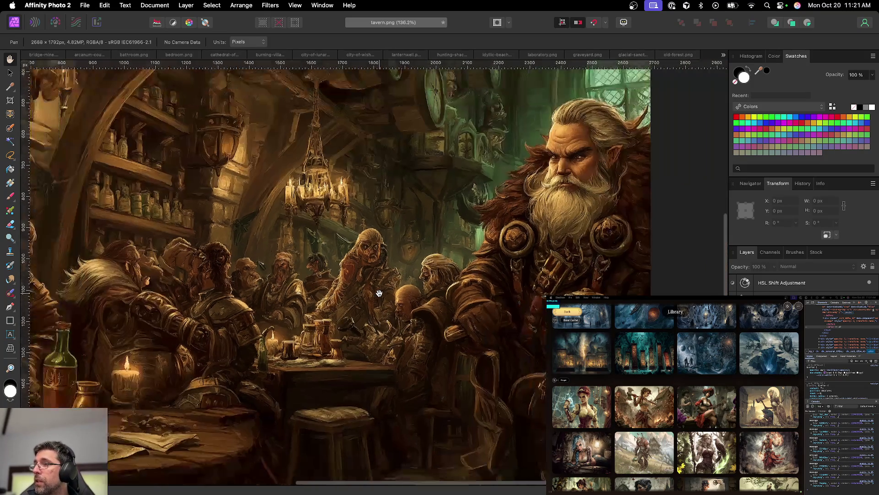
{"action": "scroll", "coordinate": [379, 293], "scroll_direction": "left", "scroll_amount": 3}
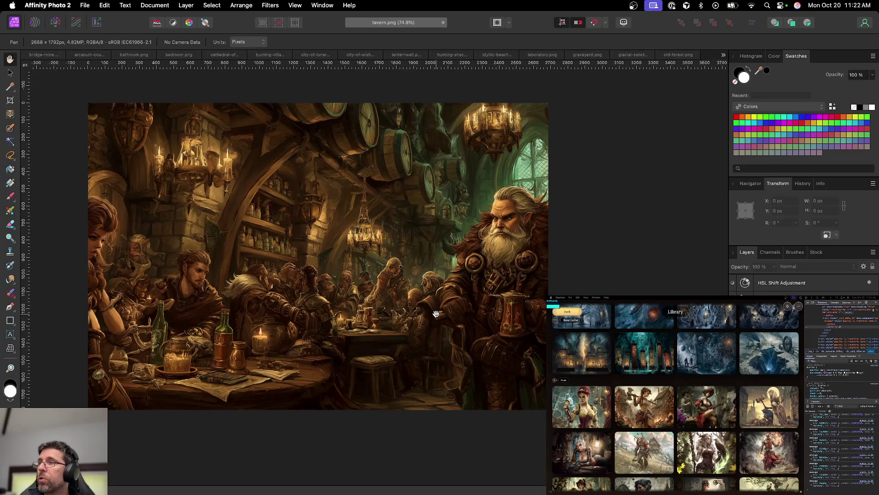
{"action": "key", "text": "super+s"}
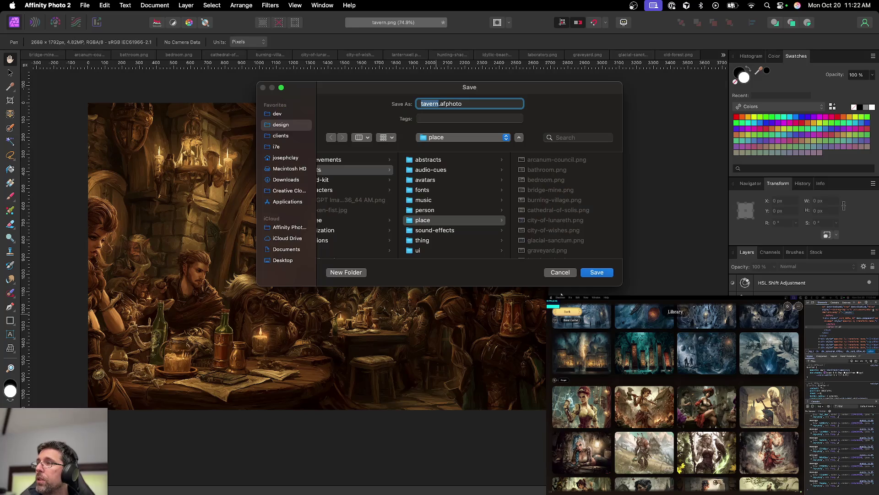
{"action": "left_click", "coordinate": [588, 273]}
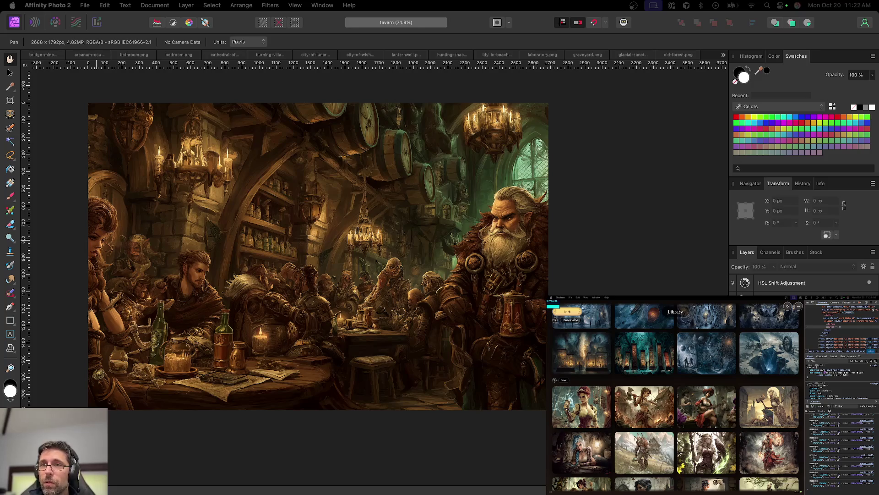
Step: Export the tavern image as PNG and close the document
{"action": "key", "text": "super+alt+shift+s"}
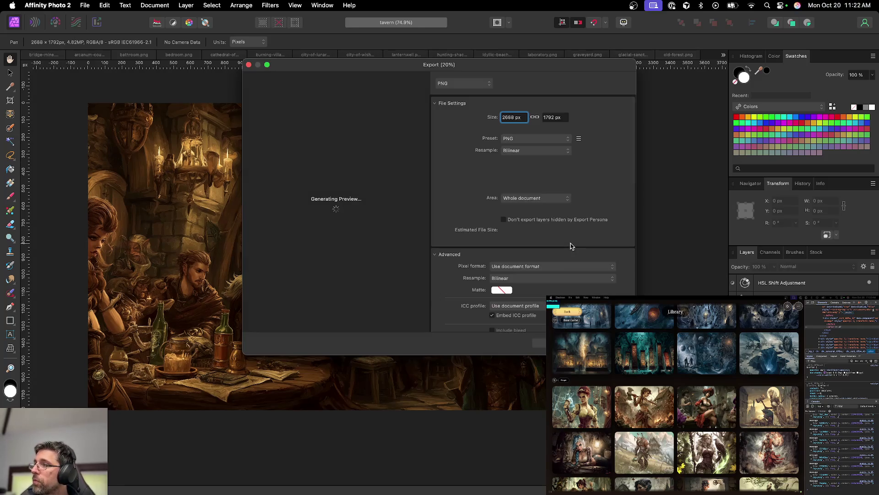
{"action": "key", "text": "Return"}
{"action": "key", "text": "Return"}
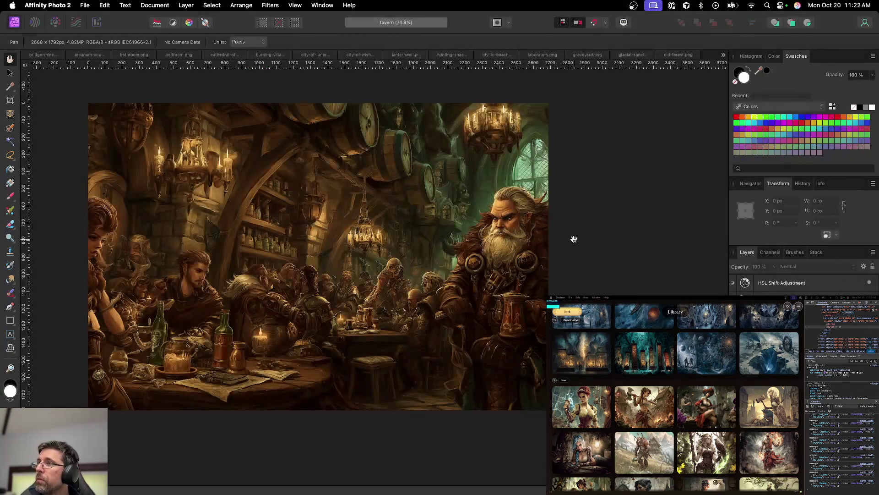
{"action": "key", "text": "super+w"}
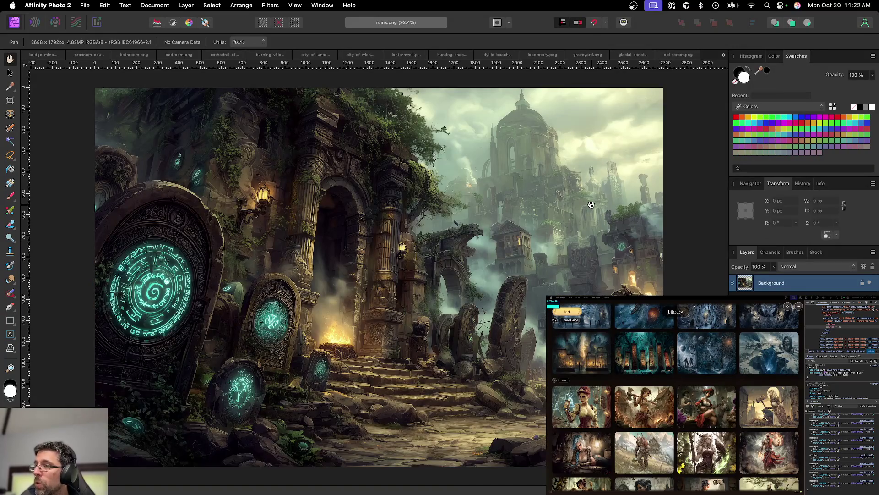
Step: Close the ruins, rose-parapet and old-forest images so glacial-sanctum.png is active
{"action": "key", "text": "super+w"}
{"action": "key", "text": "super+w"}
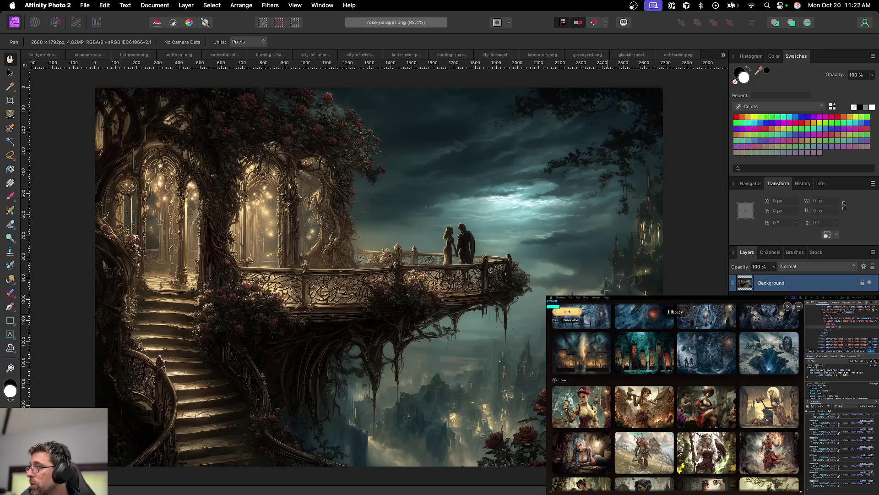
{"action": "scroll", "coordinate": [591, 204], "scroll_direction": "up", "scroll_amount": 10}
{"action": "scroll", "coordinate": [512, 359], "scroll_direction": "down", "scroll_amount": 10}
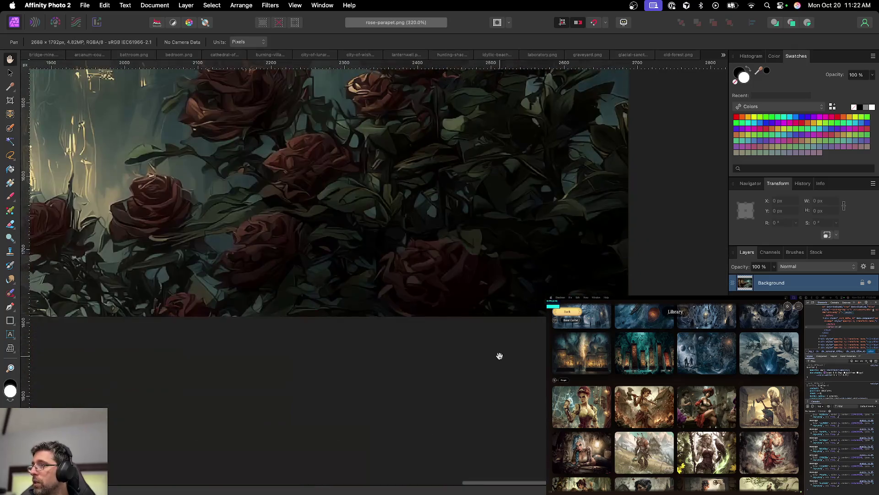
{"action": "scroll", "coordinate": [453, 334], "scroll_direction": "left", "scroll_amount": 20}
{"action": "scroll", "coordinate": [457, 336], "scroll_direction": "down", "scroll_amount": 10}
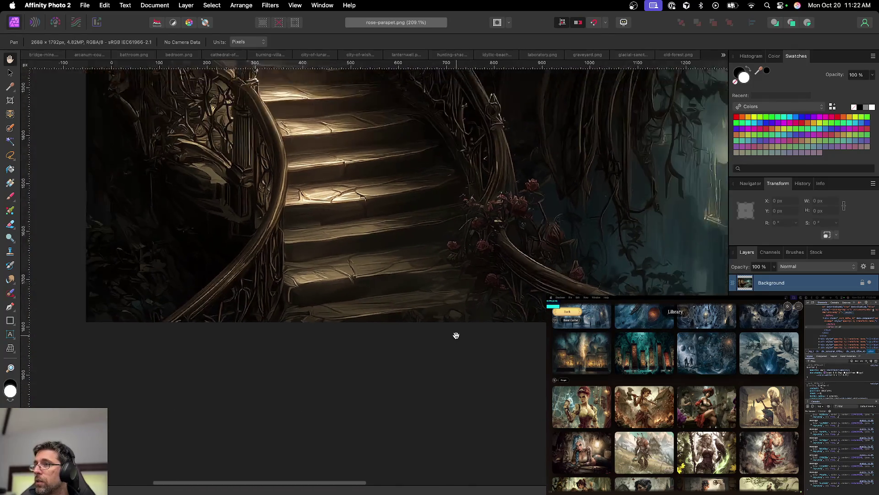
{"action": "key", "text": "super+w"}
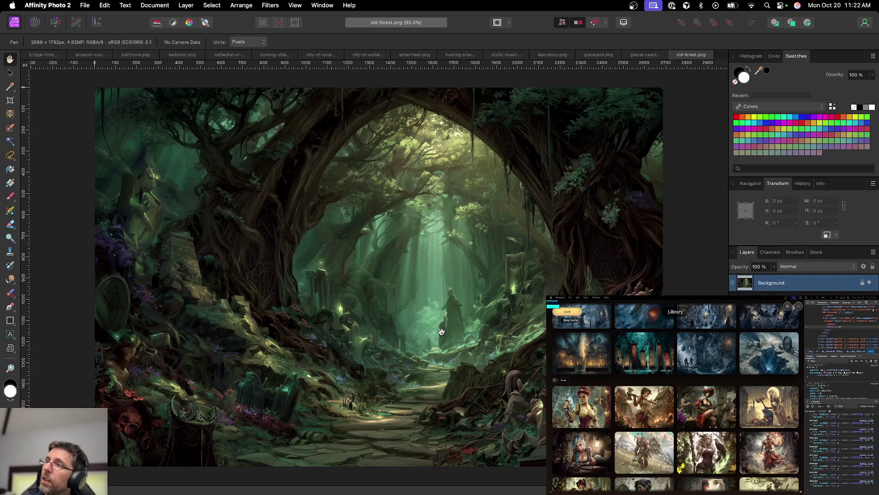
{"action": "scroll", "coordinate": [461, 290], "scroll_direction": "right", "scroll_amount": 5}
{"action": "scroll", "coordinate": [460, 289], "scroll_direction": "up", "scroll_amount": 1}
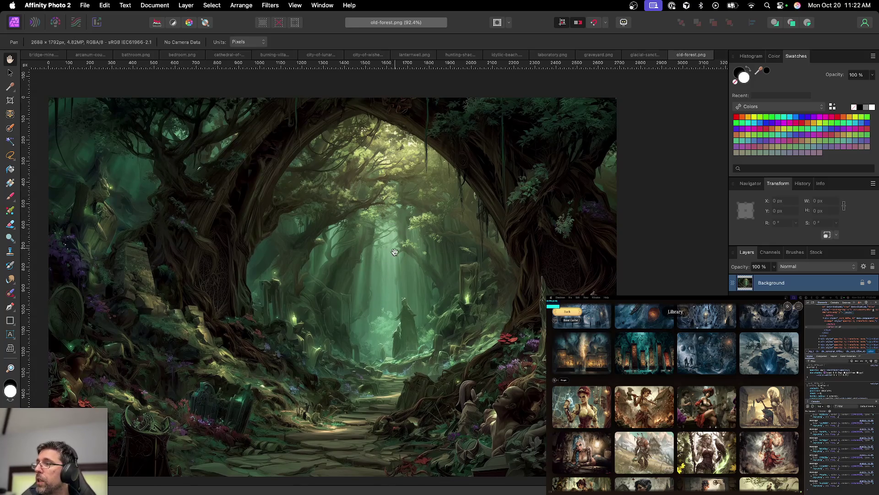
{"action": "key", "text": "super+w"}
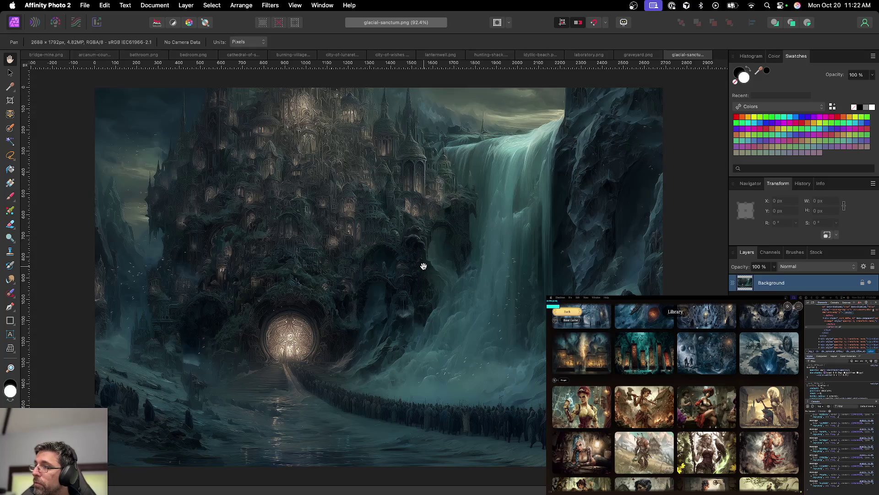
Step: Add a Shadows / Highlights adjustment layer and save glacial-sanctum as an .afphoto file
{"action": "left_click", "coordinate": [799, 486]}
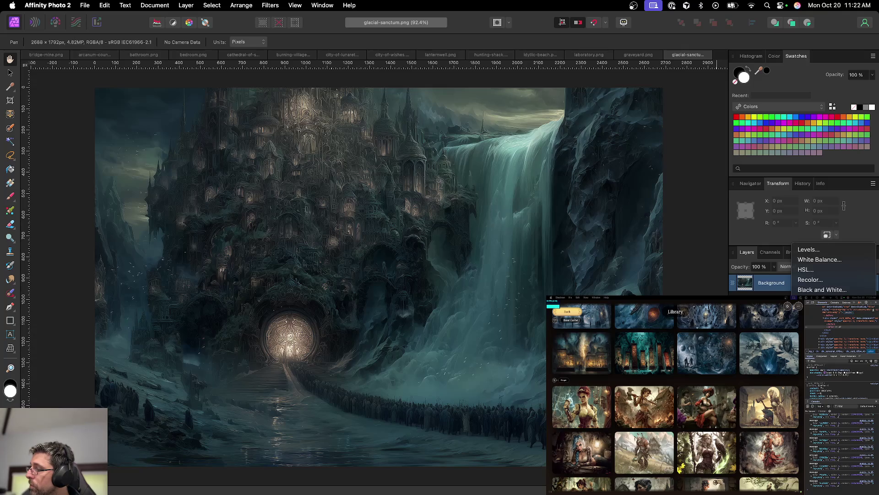
{"action": "left_click", "coordinate": [820, 340]}
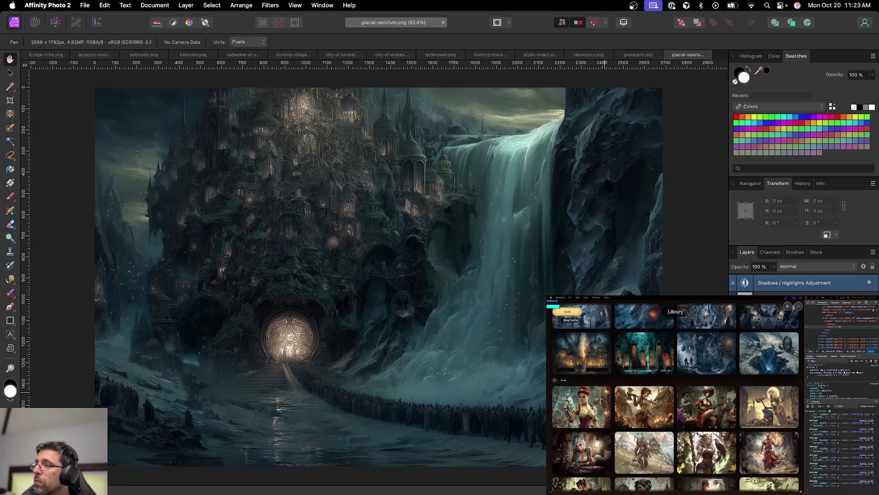
{"action": "key", "text": "super+s"}
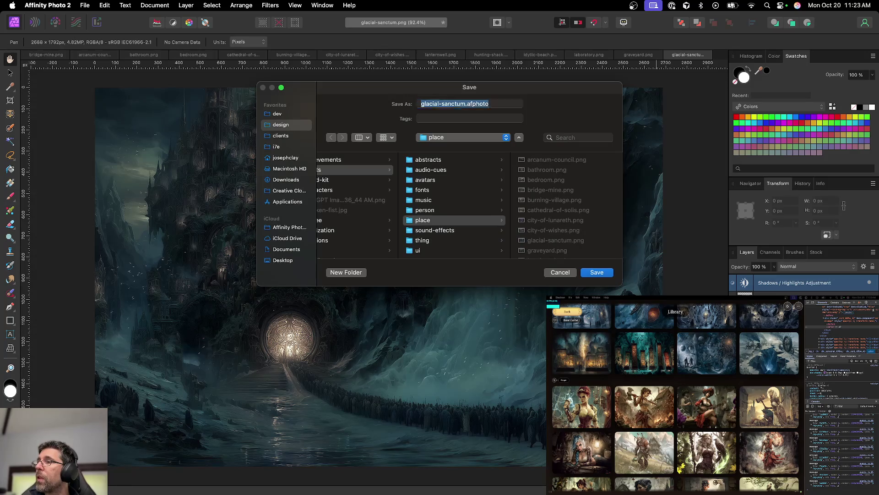
{"action": "key", "text": "Return"}
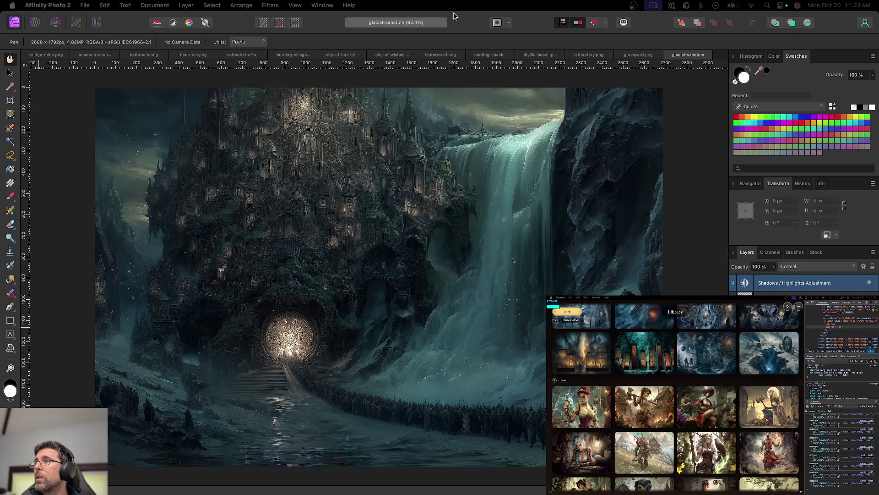
Step: Export glacial-sanctum.png as a PNG and close the document
{"action": "left_click", "coordinate": [685, 57]}
{"action": "key", "text": "super+alt+shift+s"}
{"action": "key", "text": "Return"}
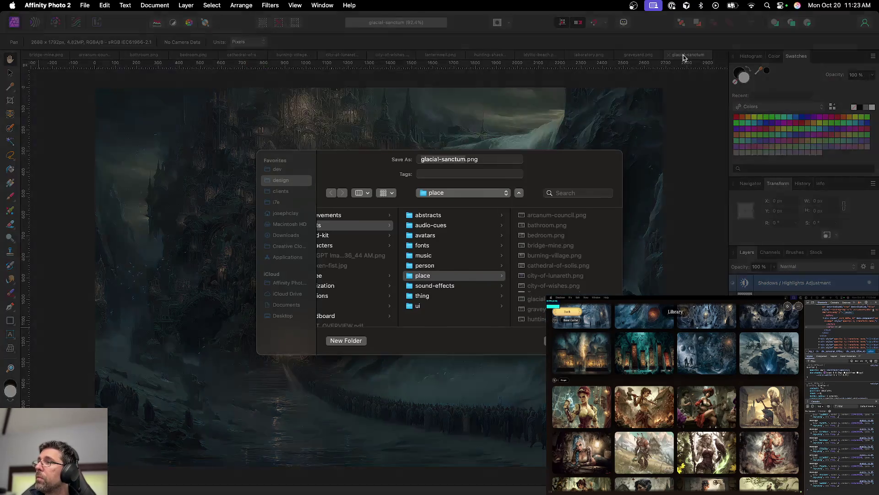
{"action": "key", "text": "Return"}
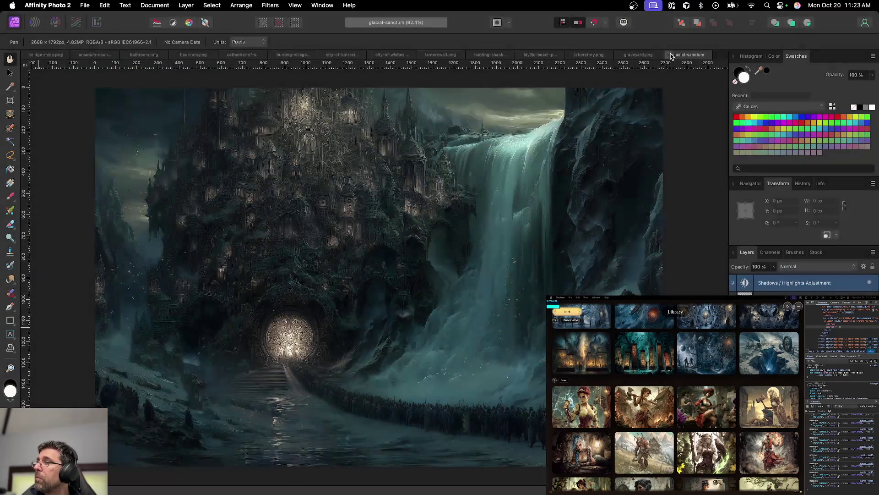
{"action": "left_click", "coordinate": [670, 56]}
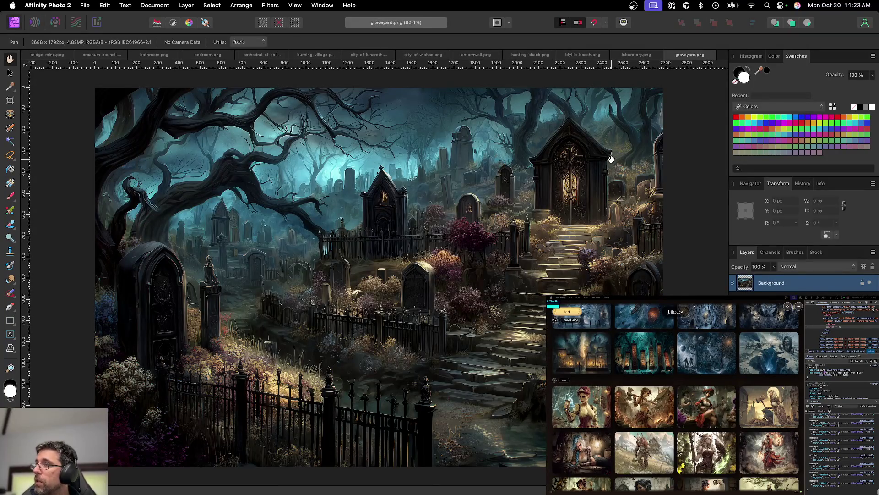
Step: Close graveyard, laboratory, idyllic-beach, hunting-shack, lanternwell and city-of-wishes
{"action": "key", "text": "super+w"}
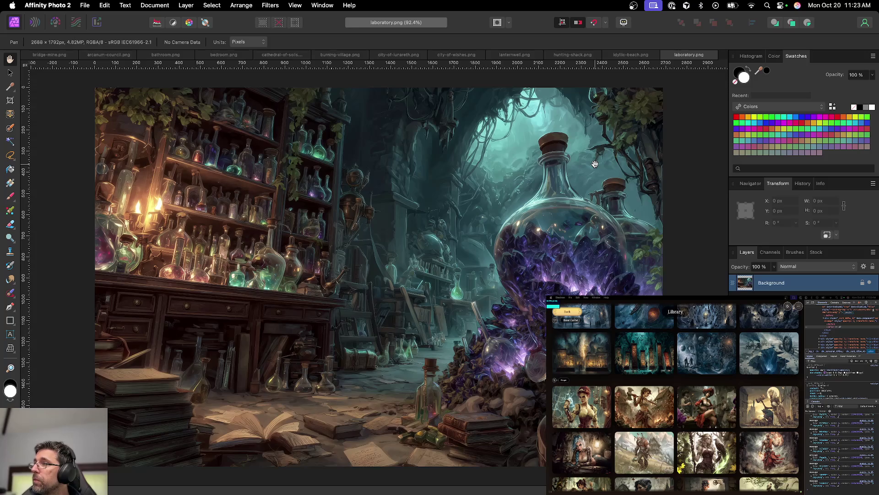
{"action": "key", "text": "super+w"}
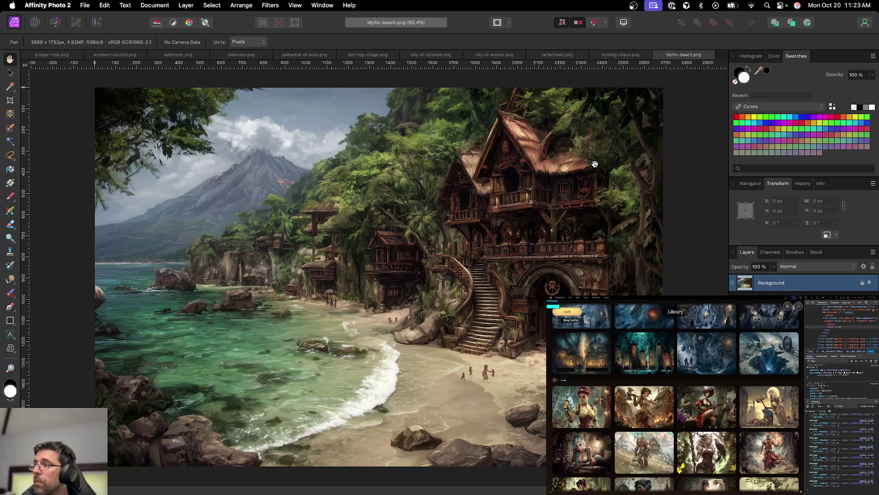
{"action": "key", "text": "super+w"}
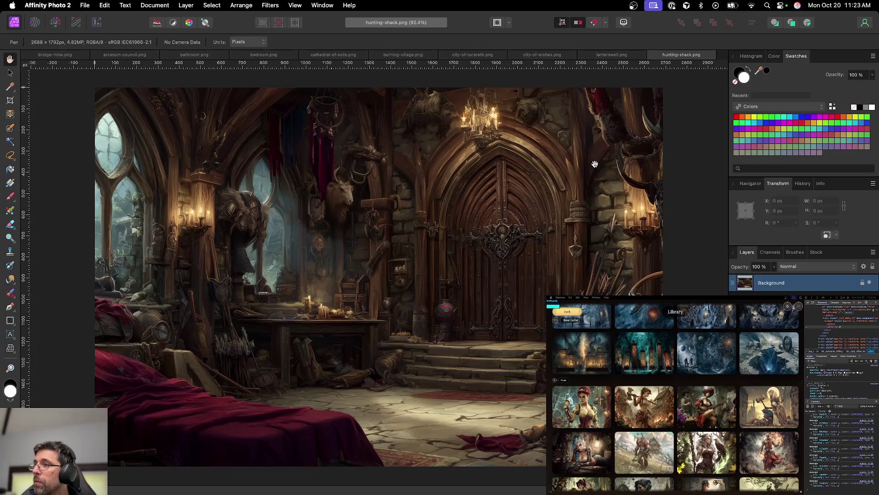
{"action": "key", "text": "super+w"}
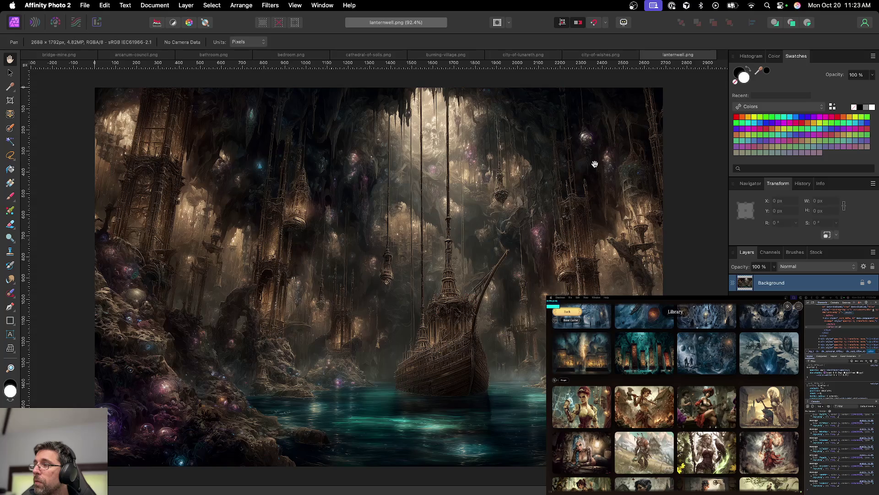
{"action": "key", "text": "super+w"}
{"action": "key", "text": "super+w"}
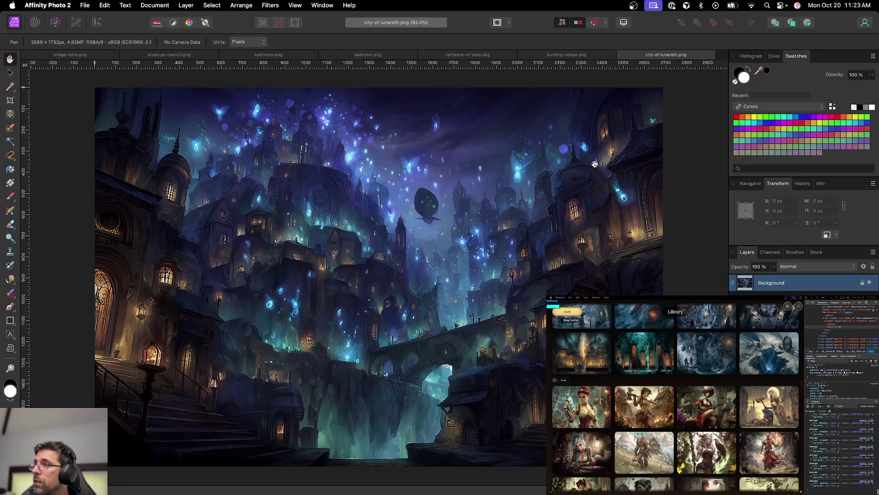
Step: Close city-of-lunareth, burning-village, bedroom, bathroom and arcanum-council, leaving bridge-mine.png
{"action": "key", "text": "super+w"}
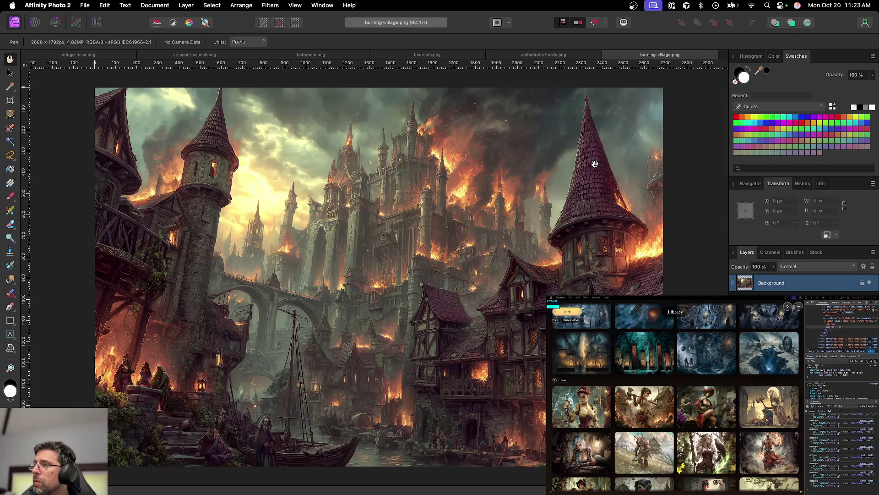
{"action": "key", "text": "super+w"}
{"action": "key", "text": "super+w"}
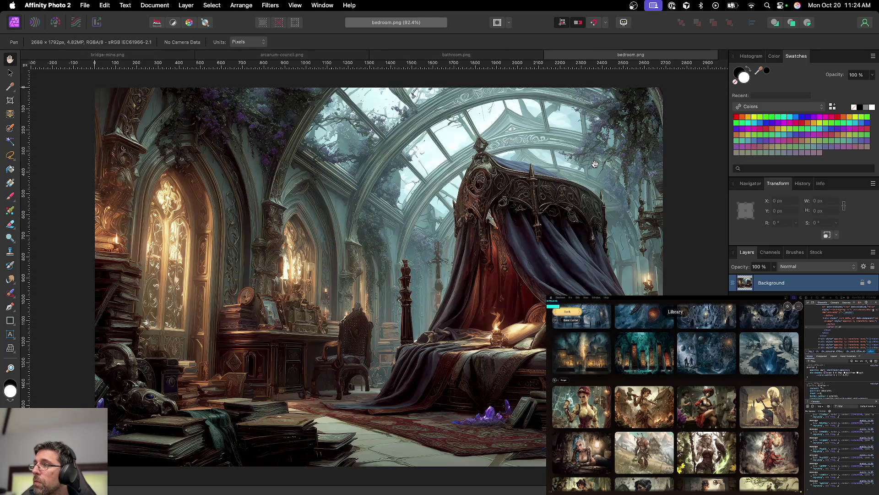
{"action": "key", "text": "super+w"}
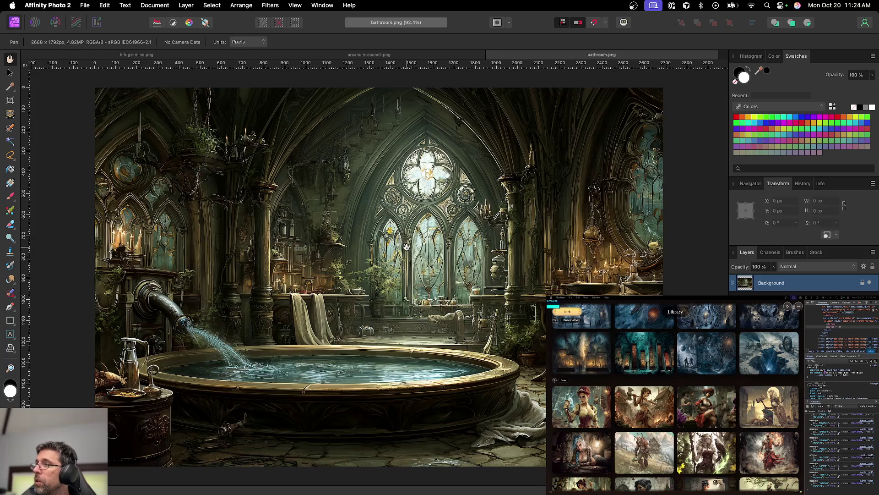
{"action": "key", "text": "super+w"}
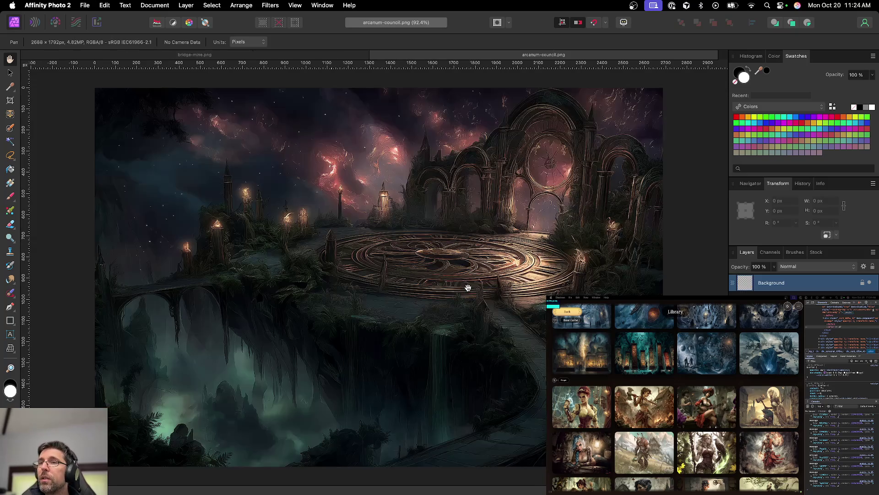
{"action": "key", "text": "super+alt+i"}
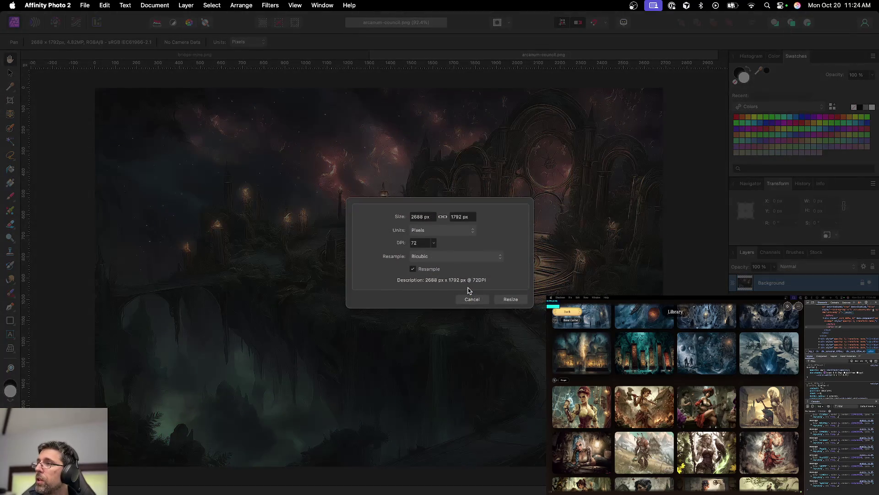
{"action": "key", "text": "Escape"}
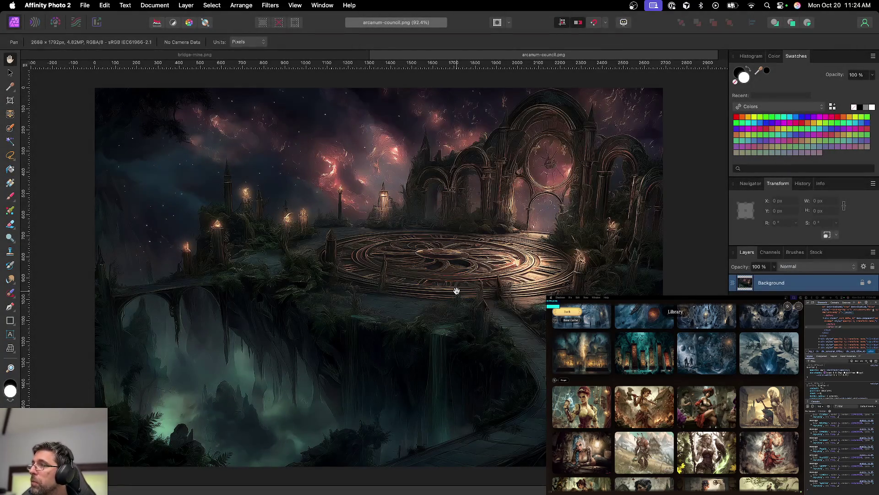
{"action": "key", "text": "super+w"}
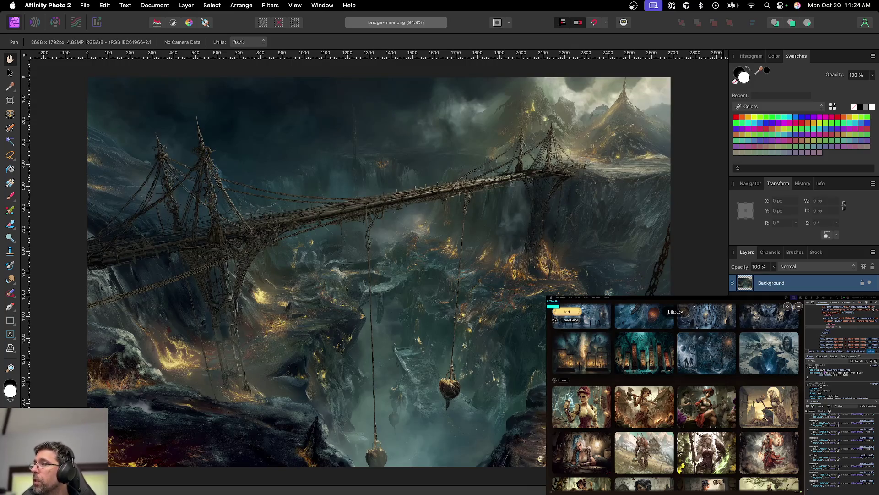
Step: Add a Levels adjustment layer with the white point dragged left to brighten bridge-mine
{"action": "left_click", "coordinate": [799, 487]}
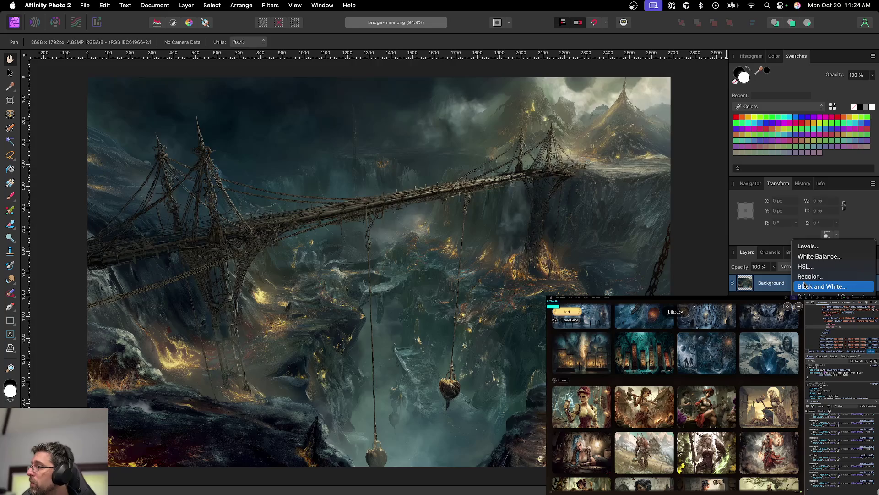
{"action": "left_click", "coordinate": [807, 246]}
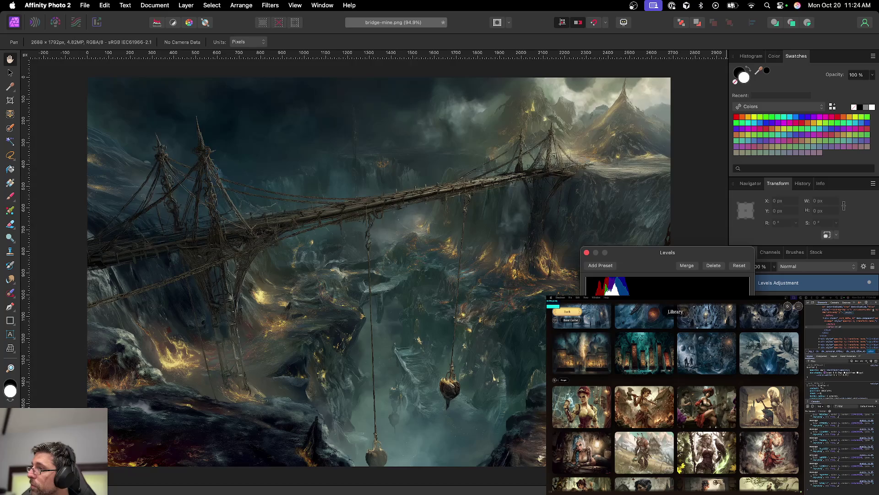
{"action": "left_click_drag", "start_coordinate": [750, 299], "coordinate": [709, 300]}
{"action": "left_click", "coordinate": [586, 252]}
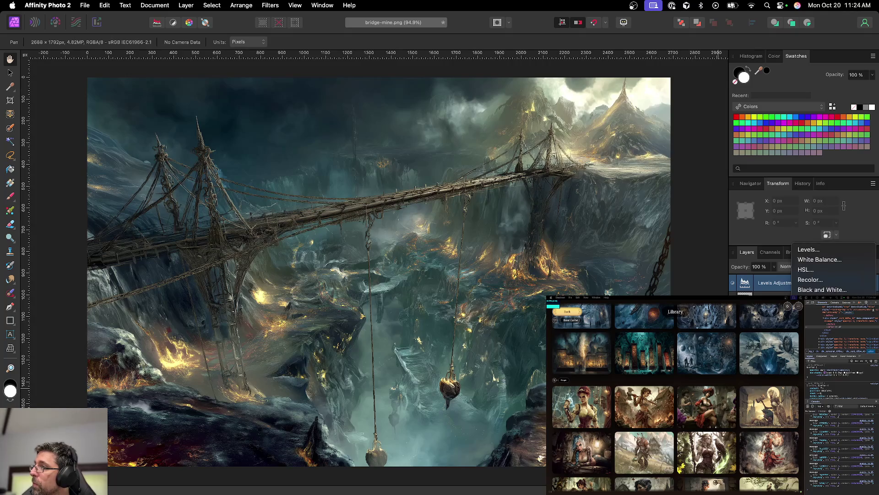
Step: Add a Brightness / Contrast layer, save as .afphoto, and export bridge-mine.png
{"action": "left_click", "coordinate": [817, 300]}
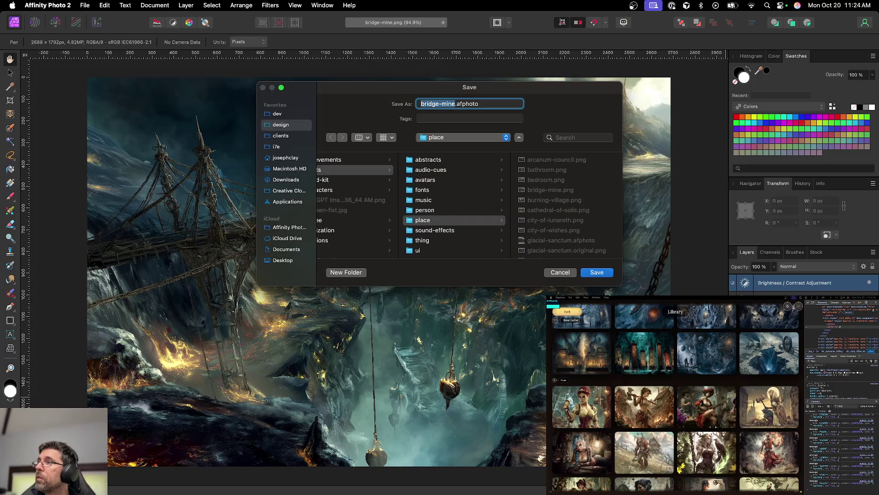
{"action": "key", "text": "Return"}
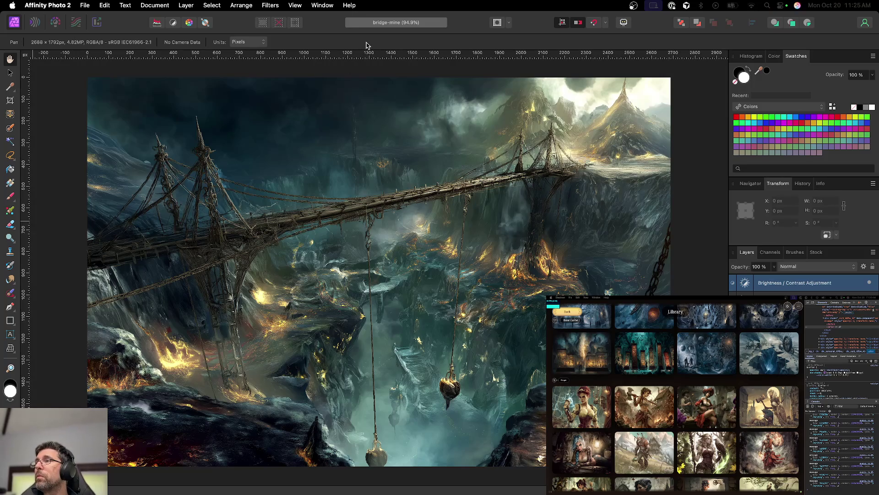
{"action": "key", "text": "super+alt+shift+s"}
{"action": "key", "text": "Return"}
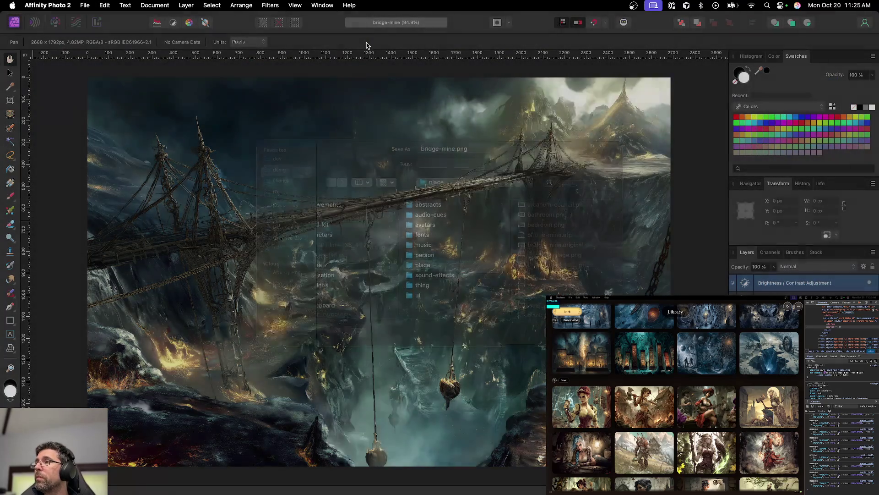
Step: Close bridge-mine, bringing syringe.png into view
{"action": "key", "text": "super+w"}
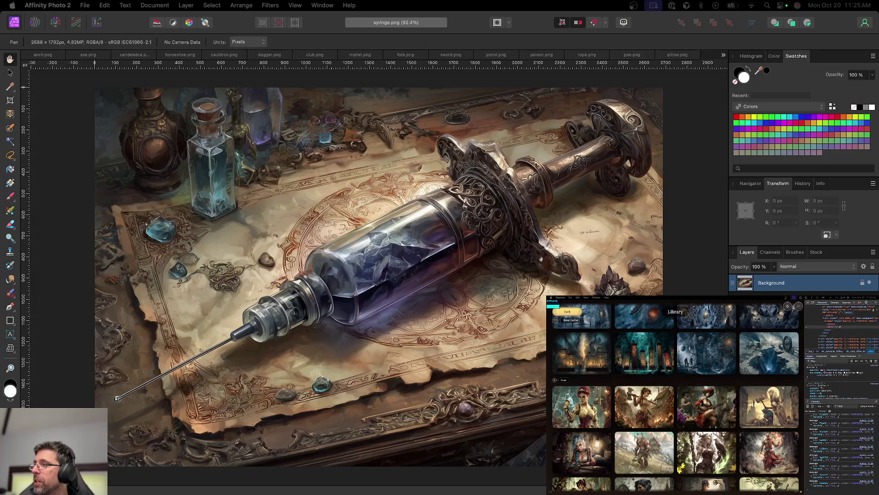
{"action": "scroll", "coordinate": [377, 277], "scroll_direction": "right", "scroll_amount": 3}
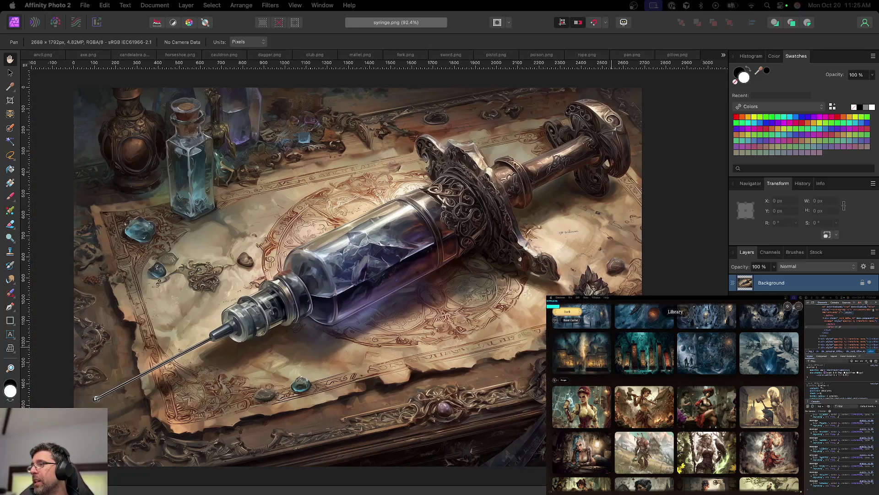
{"action": "scroll", "coordinate": [363, 280], "scroll_direction": "up", "scroll_amount": 2}
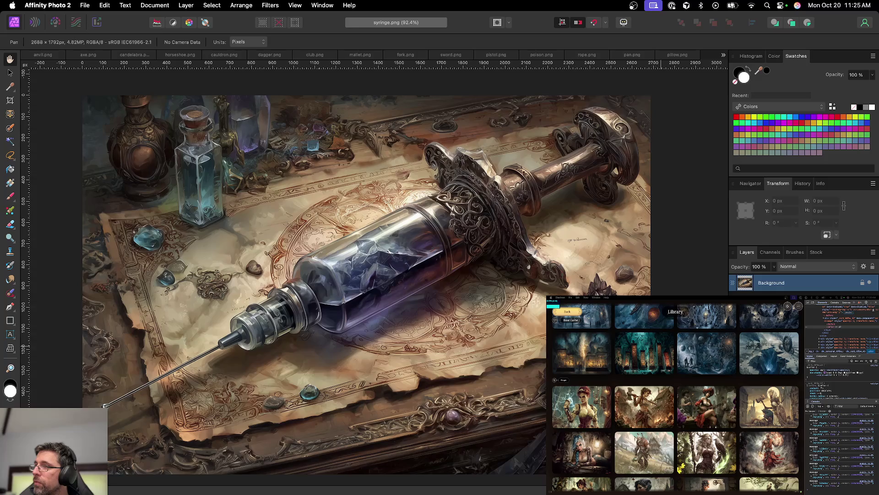
Step: Inpaint along the lower-right table edge with a 150.9 px Inpainting Brush
{"action": "left_click", "coordinate": [9, 295]}
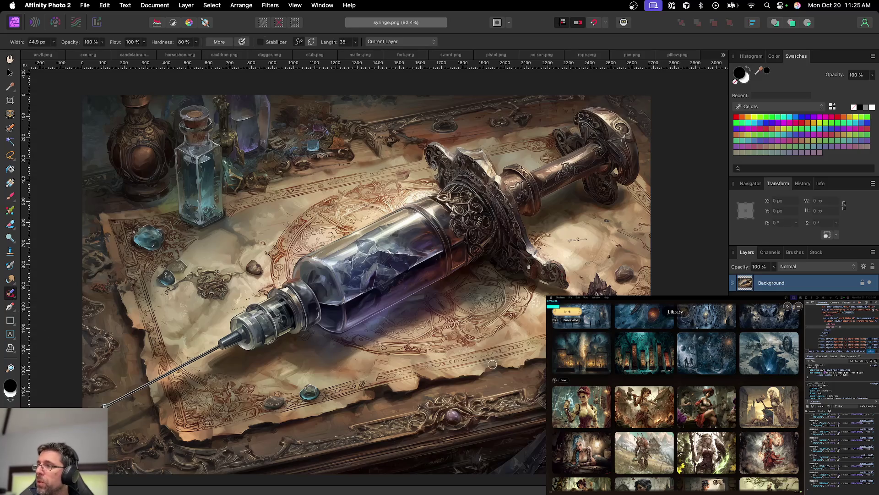
{"action": "key", "text": "bracketright"}
{"action": "key", "text": "bracketright"}
{"action": "key", "text": "bracketright"}
{"action": "left_click", "coordinate": [597, 285]}
{"action": "left_click_drag", "start_coordinate": [597, 285], "coordinate": [618, 289]}
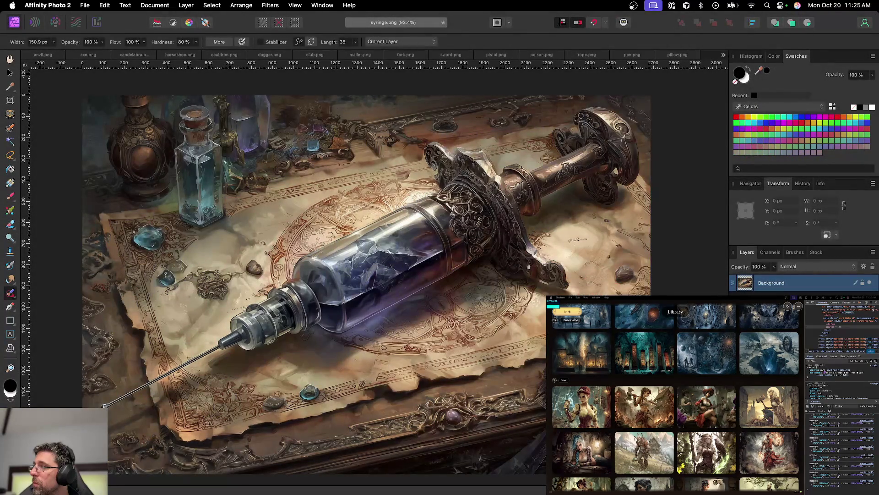
{"action": "left_click", "coordinate": [554, 373]}
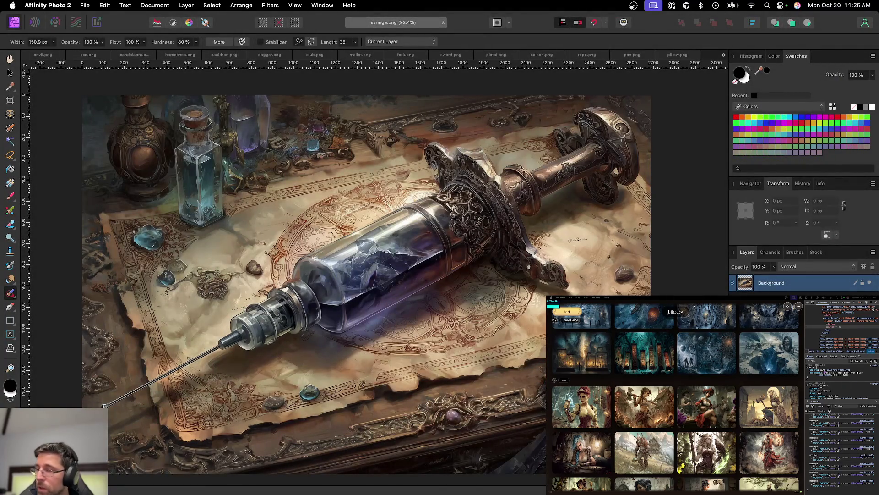
{"action": "left_click_drag", "start_coordinate": [544, 370], "coordinate": [538, 400]}
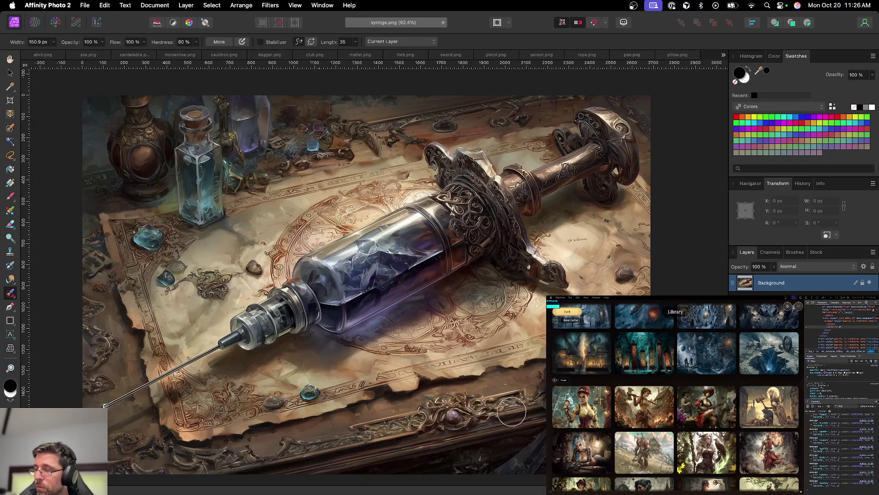
{"action": "key", "text": "p"}
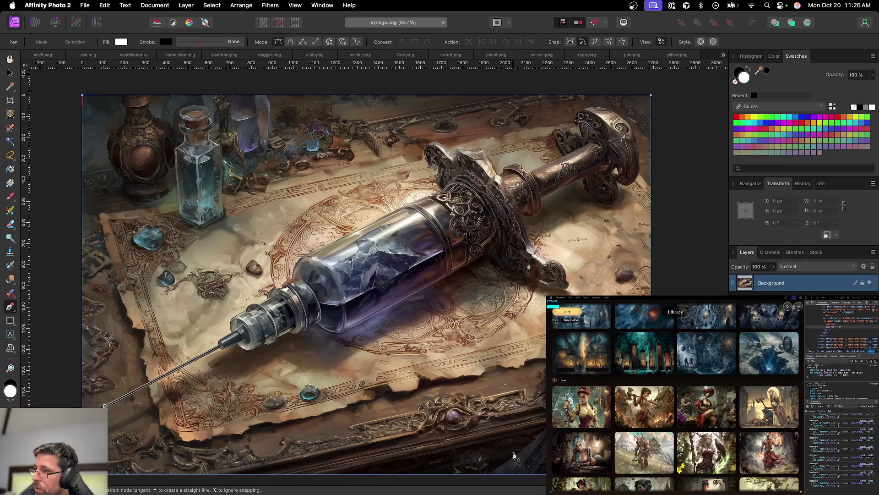
Step: Draw a closed pen outline along the table edge below the torn parchment
{"action": "scroll", "coordinate": [510, 455], "scroll_direction": "up", "scroll_amount": 5}
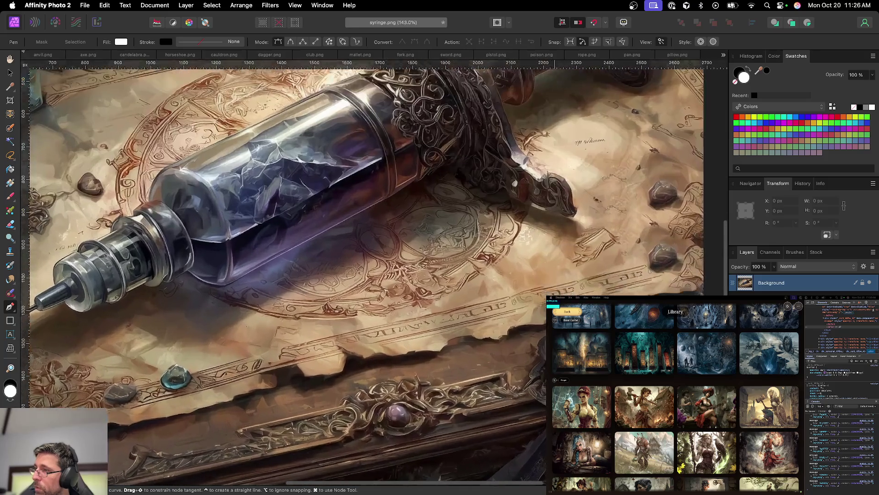
{"action": "scroll", "coordinate": [362, 272], "scroll_direction": "down", "scroll_amount": 2}
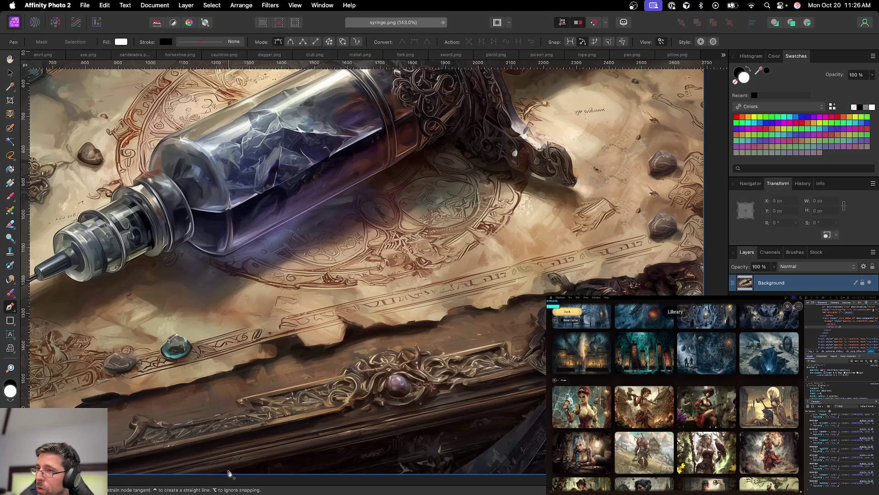
{"action": "left_click", "coordinate": [229, 470]}
{"action": "left_click", "coordinate": [206, 405]}
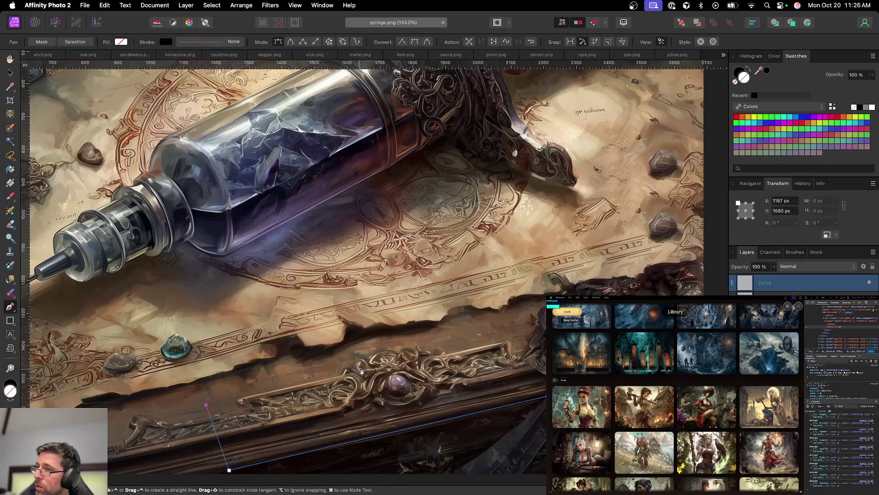
{"action": "left_click", "coordinate": [198, 380]}
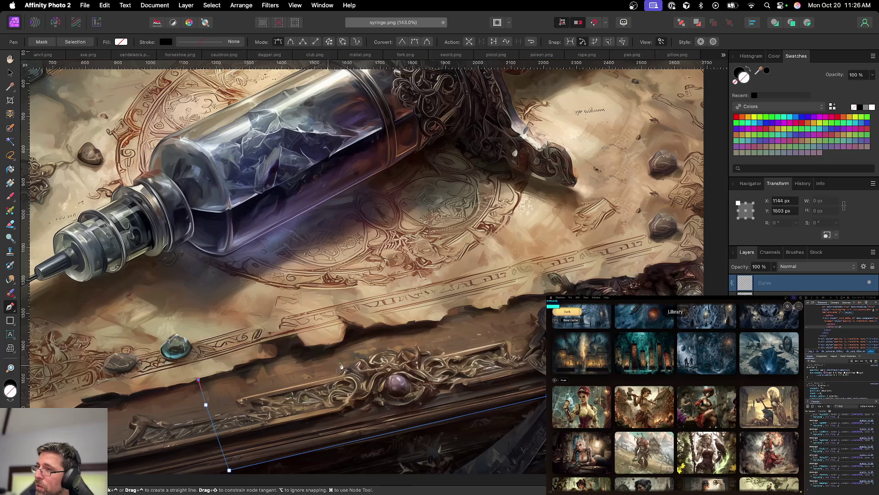
{"action": "left_click", "coordinate": [509, 306]}
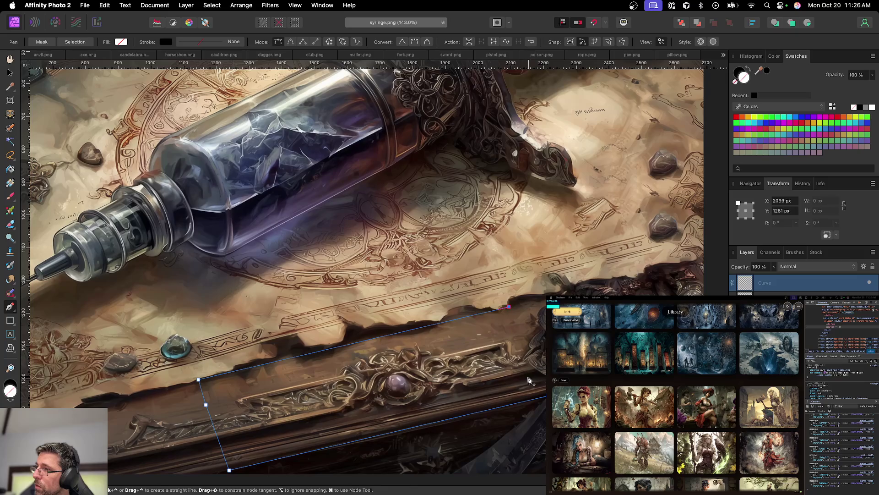
{"action": "left_click_drag", "start_coordinate": [527, 369], "coordinate": [537, 377]}
{"action": "left_click", "coordinate": [542, 390]}
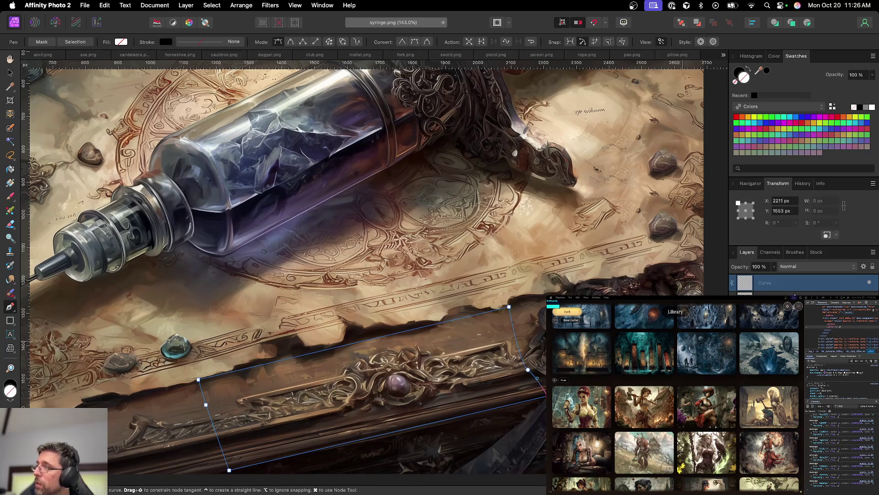
Step: Fill the shape with black and load the Curve layer as a selection
{"action": "left_click", "coordinate": [122, 42]}
{"action": "left_click", "coordinate": [161, 86]}
{"action": "left_click", "coordinate": [10, 73]}
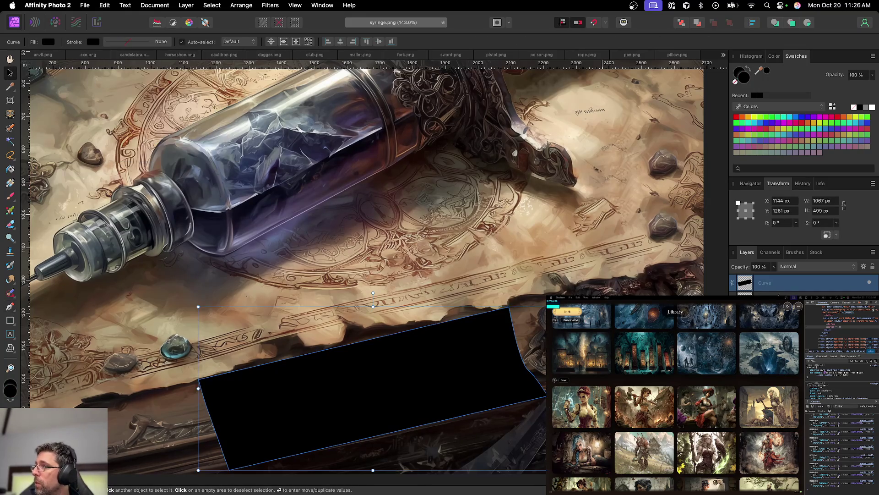
{"action": "left_click", "coordinate": [748, 285], "text": "super"}
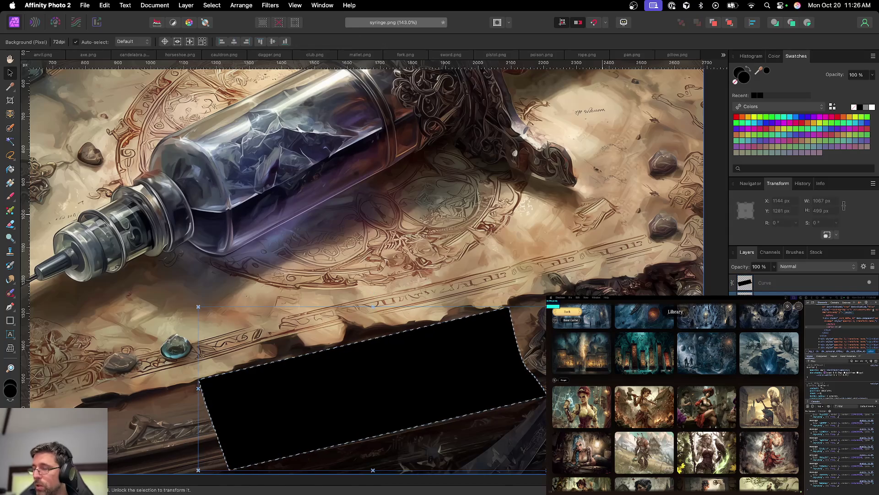
Step: Hide the black Curve layer, move the selected patch to X 2068, Y 1085 px, then deselect
{"action": "left_click", "coordinate": [868, 282]}
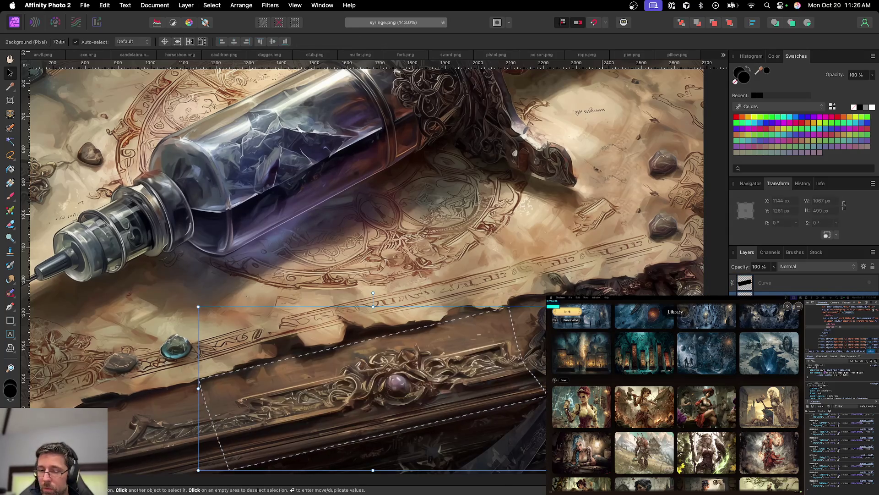
{"action": "mouse_move", "coordinate": [479, 361]}
{"action": "left_mouse_down"}
{"action": "mouse_move", "coordinate": [628, 327]}
{"action": "mouse_move", "coordinate": [480, 361]}
{"action": "mouse_move", "coordinate": [476, 330]}
{"action": "mouse_move", "coordinate": [506, 326]}
{"action": "mouse_move", "coordinate": [445, 343]}
{"action": "mouse_move", "coordinate": [424, 365]}
{"action": "left_mouse_up"}
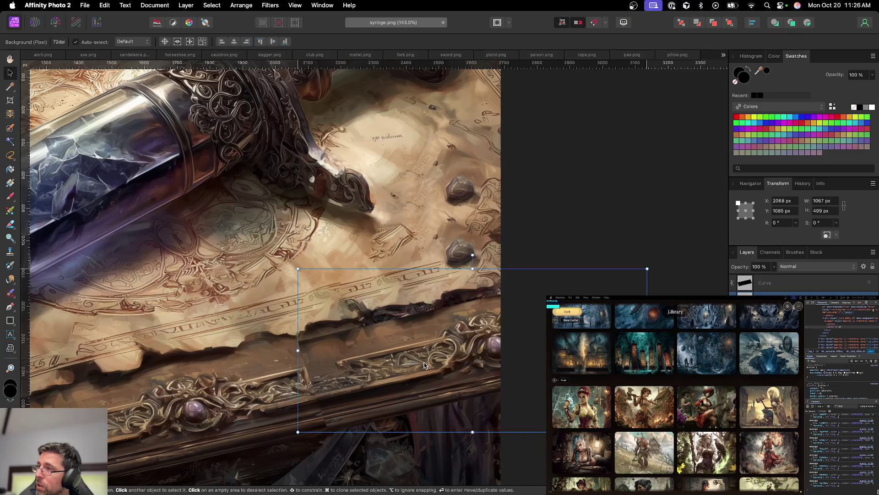
{"action": "left_click_drag", "start_coordinate": [424, 365], "coordinate": [424, 365]}
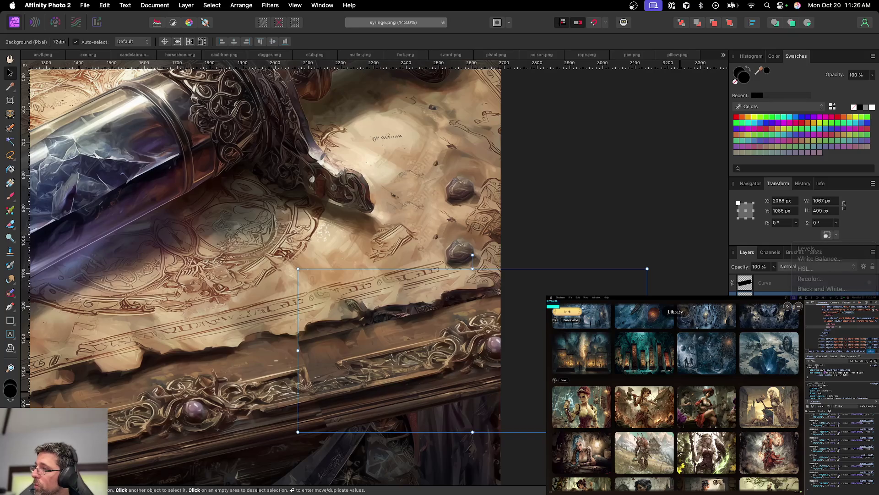
{"action": "left_click", "coordinate": [507, 399]}
{"action": "key", "text": "b"}
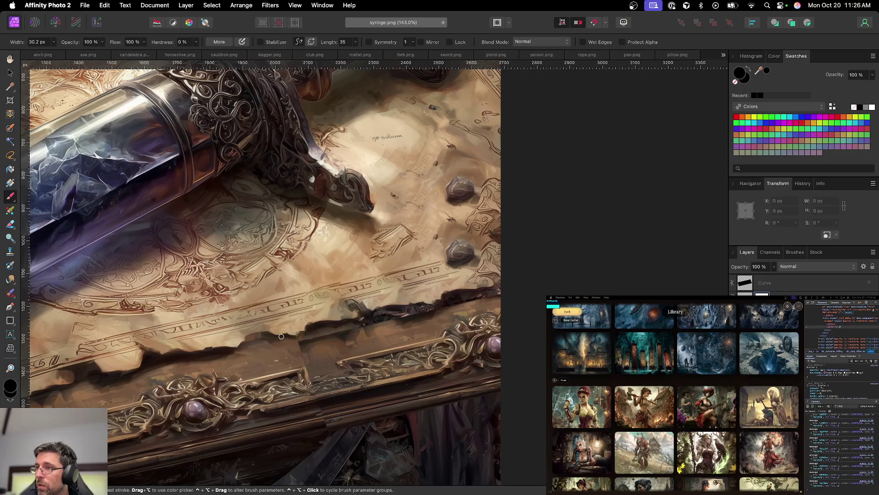
Step: Paint a soft ~245 px black stroke along the table edge, then select the second layer
{"action": "mouse_move", "coordinate": [286, 339]}
{"action": "left_mouse_down"}
{"action": "mouse_move", "coordinate": [282, 353]}
{"action": "mouse_move", "coordinate": [362, 311]}
{"action": "mouse_move", "coordinate": [312, 331]}
{"action": "mouse_move", "coordinate": [347, 318]}
{"action": "mouse_move", "coordinate": [314, 361]}
{"action": "mouse_move", "coordinate": [300, 343]}
{"action": "left_mouse_up"}
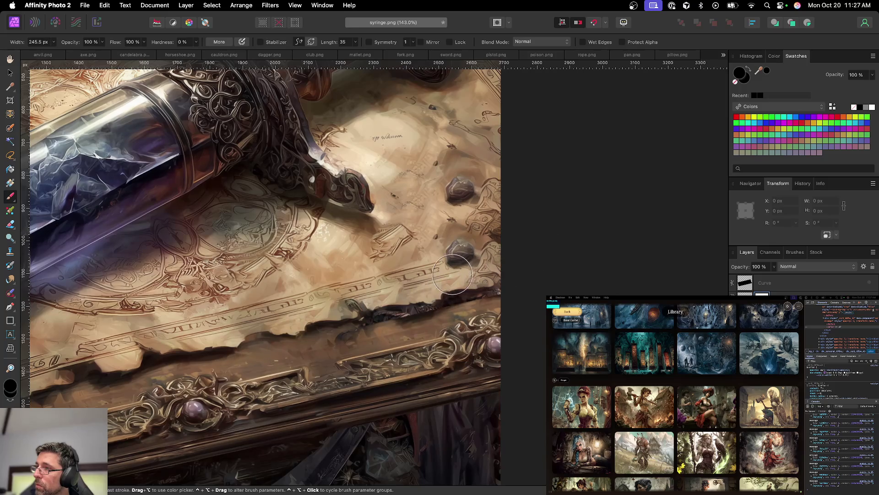
{"action": "scroll", "coordinate": [449, 282], "scroll_direction": "down", "scroll_amount": 3}
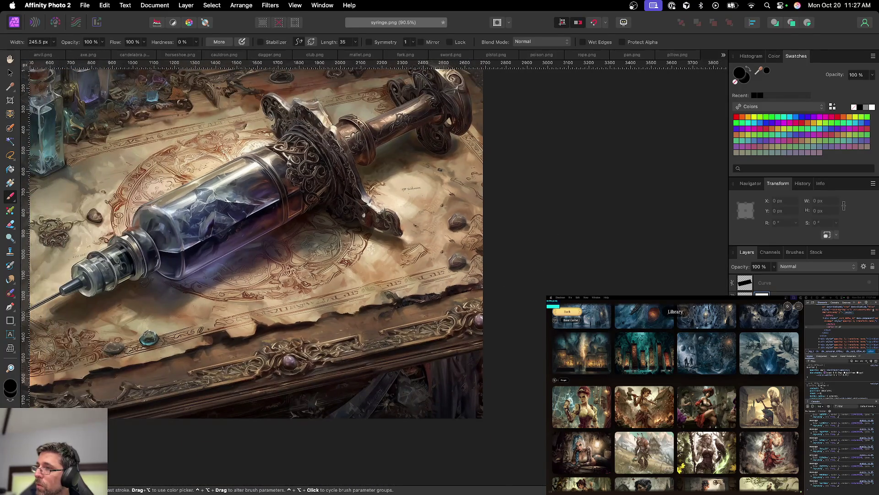
{"action": "scroll", "coordinate": [520, 327], "scroll_direction": "down", "scroll_amount": 2}
{"action": "scroll", "coordinate": [567, 334], "scroll_direction": "up", "scroll_amount": 2}
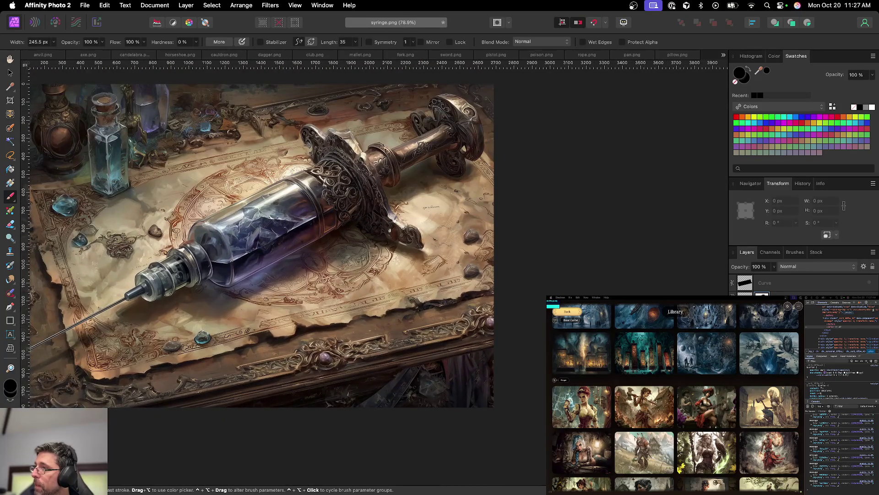
{"action": "left_click", "coordinate": [802, 294]}
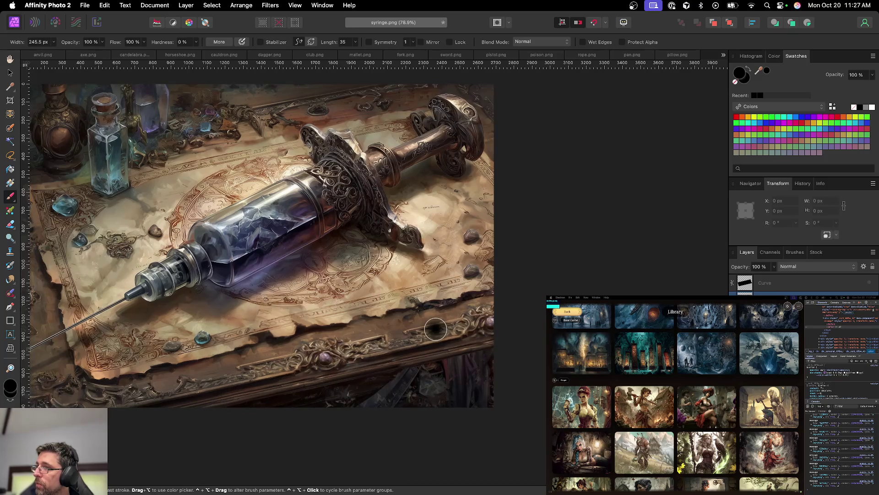
{"action": "scroll", "coordinate": [435, 329], "scroll_direction": "up", "scroll_amount": 3}
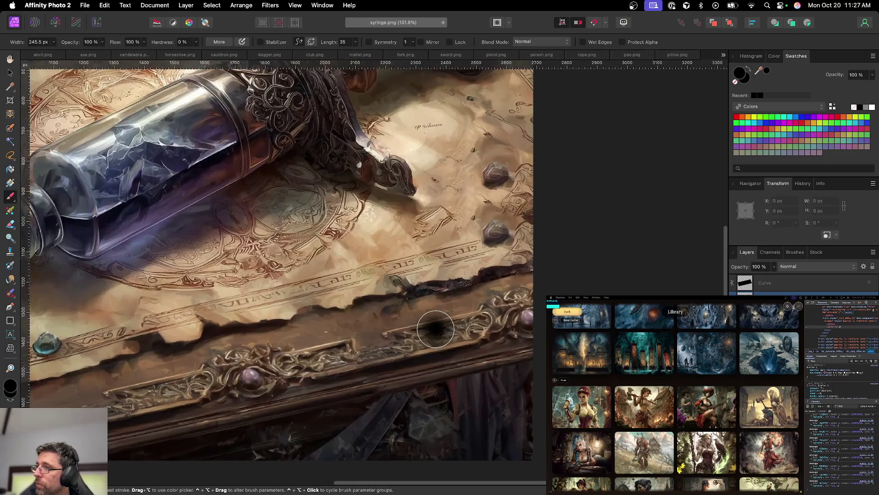
Step: Inpaint away the dark spots and spikes along the table edge with a smaller brush
{"action": "left_click", "coordinate": [6, 295]}
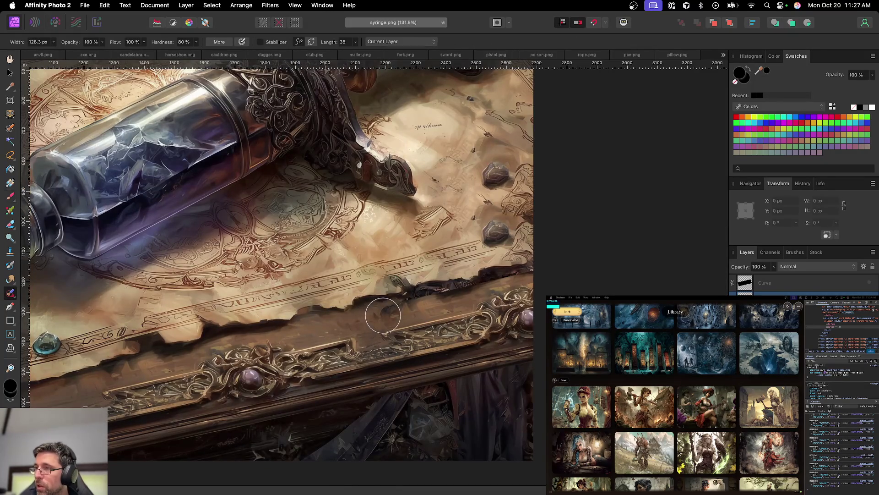
{"action": "mouse_move", "coordinate": [384, 312]}
{"action": "left_mouse_down"}
{"action": "mouse_move", "coordinate": [438, 292]}
{"action": "mouse_move", "coordinate": [468, 294]}
{"action": "mouse_move", "coordinate": [419, 296]}
{"action": "mouse_move", "coordinate": [438, 294]}
{"action": "left_mouse_up"}
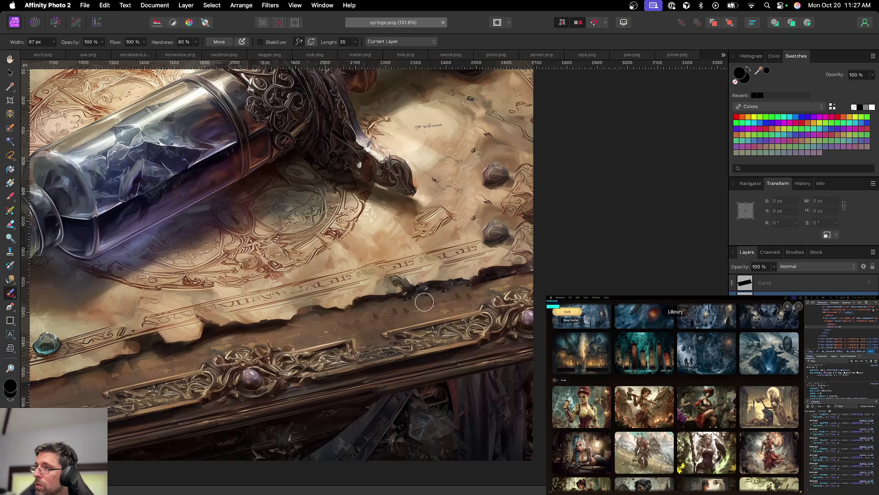
{"action": "scroll", "coordinate": [378, 314], "scroll_direction": "up", "scroll_amount": 3}
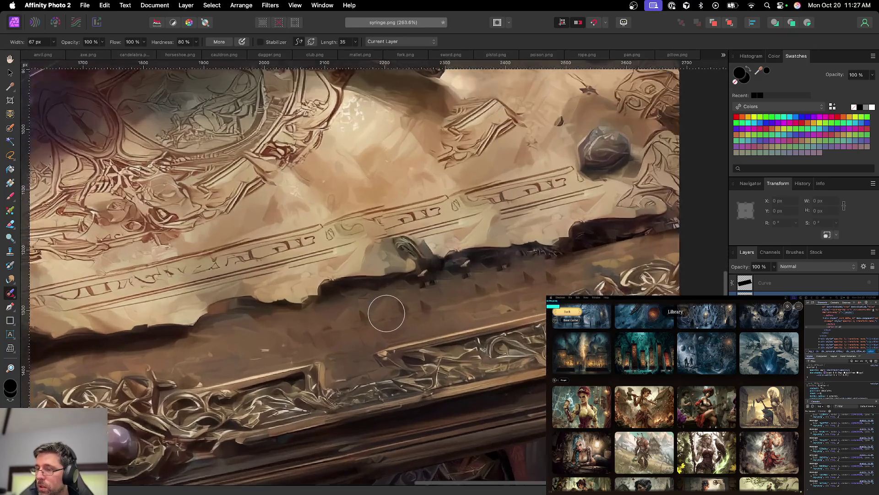
{"action": "key", "text": "bracketleft"}
{"action": "key", "text": "bracketleft"}
{"action": "left_click", "coordinate": [402, 309]}
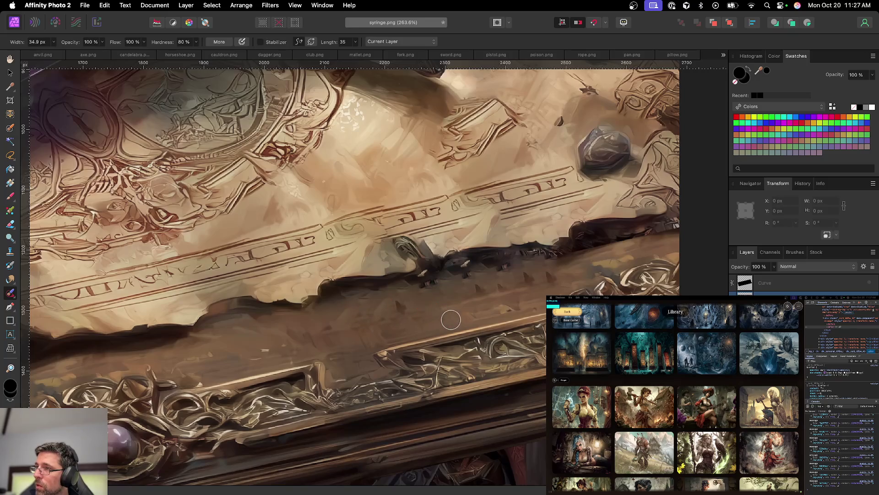
{"action": "left_click_drag", "start_coordinate": [386, 300], "coordinate": [368, 313]}
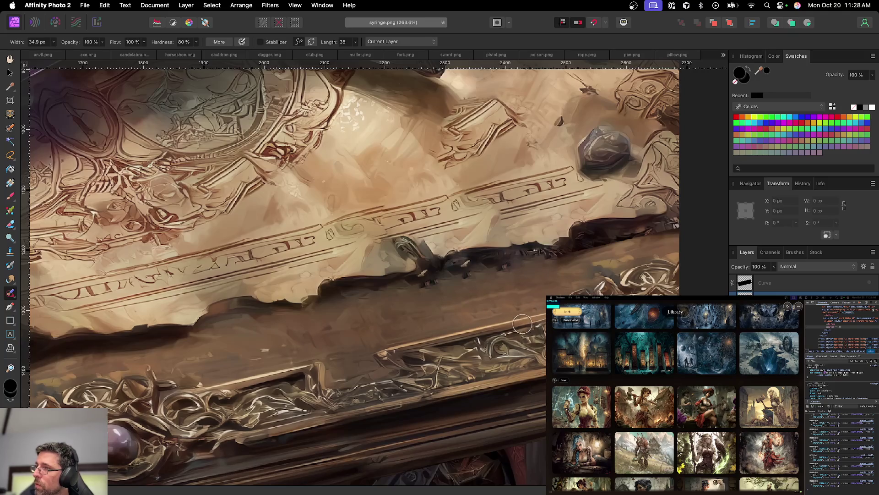
{"action": "left_click_drag", "start_coordinate": [518, 275], "coordinate": [488, 279]}
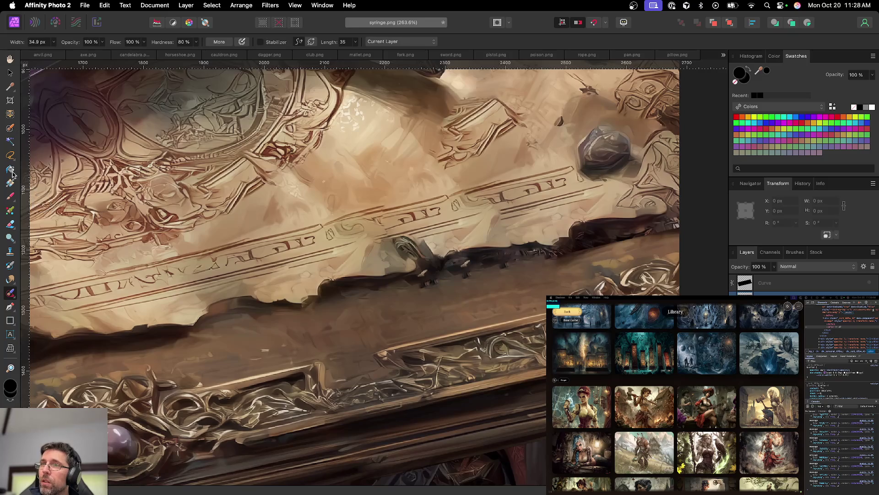
{"action": "left_click", "coordinate": [10, 251]}
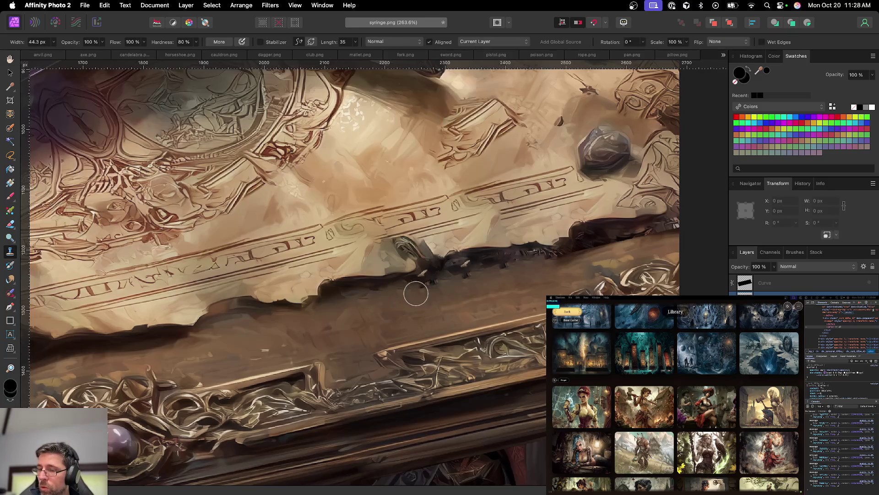
Step: Clone brown wood texture over the white highlight and ragged dark band with a soft brush
{"action": "key", "text": "shift+bracketleft"}
{"action": "key", "text": "shift+bracketleft"}
{"action": "key", "text": "shift+bracketleft"}
{"action": "key", "text": "bracketright"}
{"action": "key", "text": "bracketright"}
{"action": "left_click", "coordinate": [429, 296], "text": "alt"}
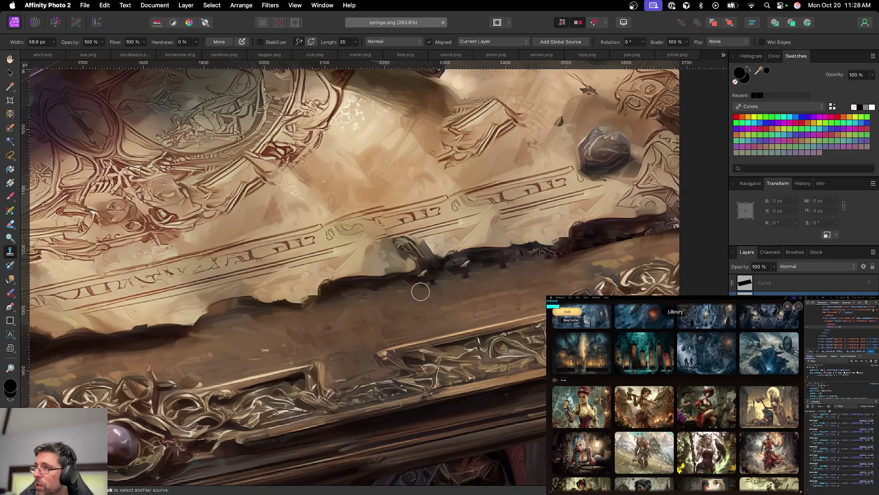
{"action": "mouse_move", "coordinate": [463, 280]}
{"action": "left_mouse_down"}
{"action": "mouse_move", "coordinate": [453, 273]}
{"action": "mouse_move", "coordinate": [521, 269]}
{"action": "left_mouse_up"}
{"action": "mouse_move", "coordinate": [500, 271]}
{"action": "left_mouse_down"}
{"action": "mouse_move", "coordinate": [545, 266]}
{"action": "mouse_move", "coordinate": [562, 276]}
{"action": "mouse_move", "coordinate": [554, 261]}
{"action": "mouse_move", "coordinate": [686, 239]}
{"action": "mouse_move", "coordinate": [627, 249]}
{"action": "left_mouse_up"}
Step: Inpaint along the torn edge and the dark shadow line with the Inpainting Brush
{"action": "left_click", "coordinate": [10, 292]}
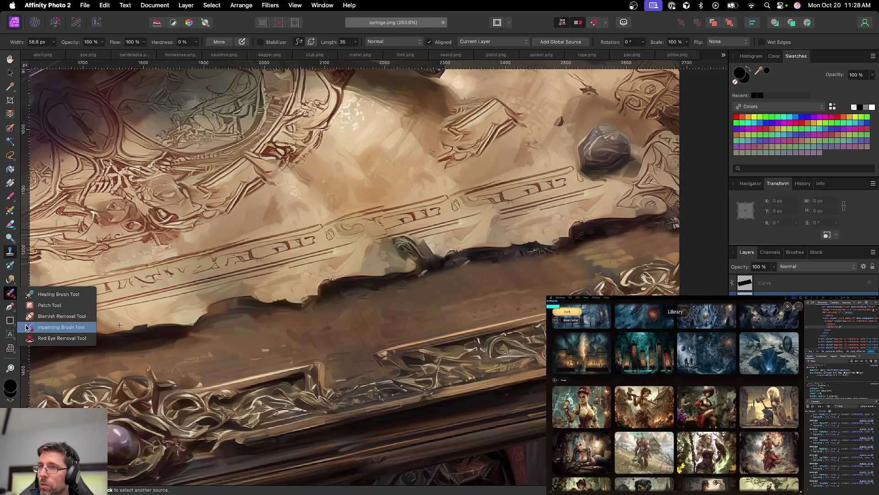
{"action": "left_click", "coordinate": [52, 328]}
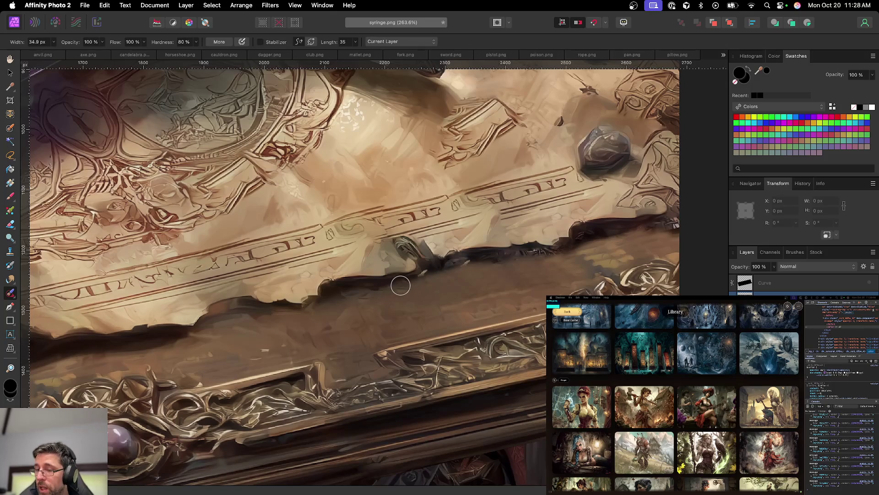
{"action": "left_click_drag", "start_coordinate": [414, 287], "coordinate": [425, 278]}
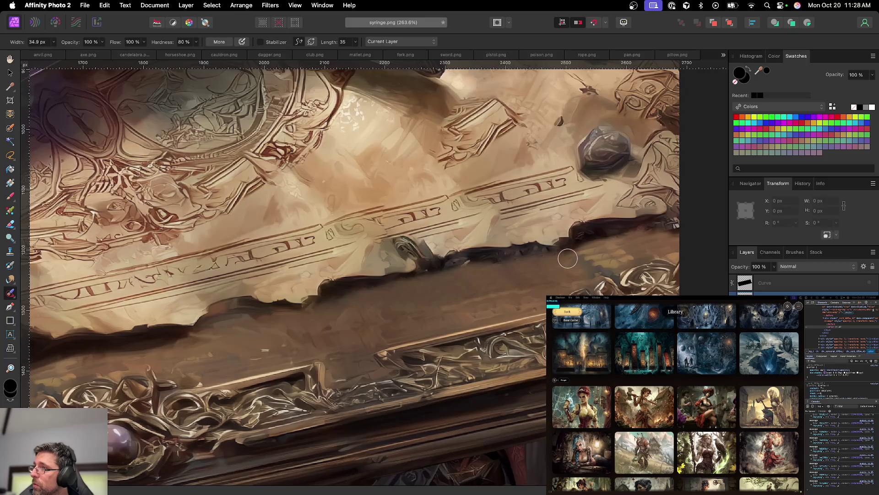
{"action": "left_click_drag", "start_coordinate": [558, 255], "coordinate": [504, 255]}
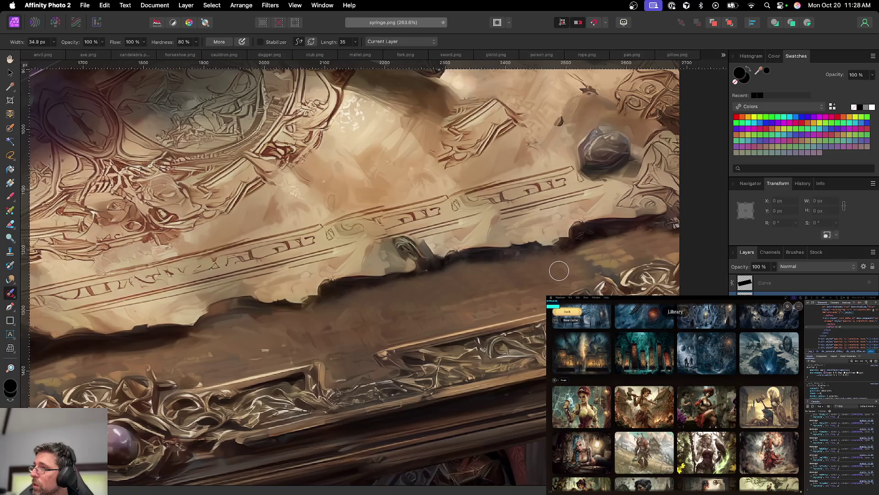
{"action": "scroll", "coordinate": [561, 268], "scroll_direction": "down", "scroll_amount": 6}
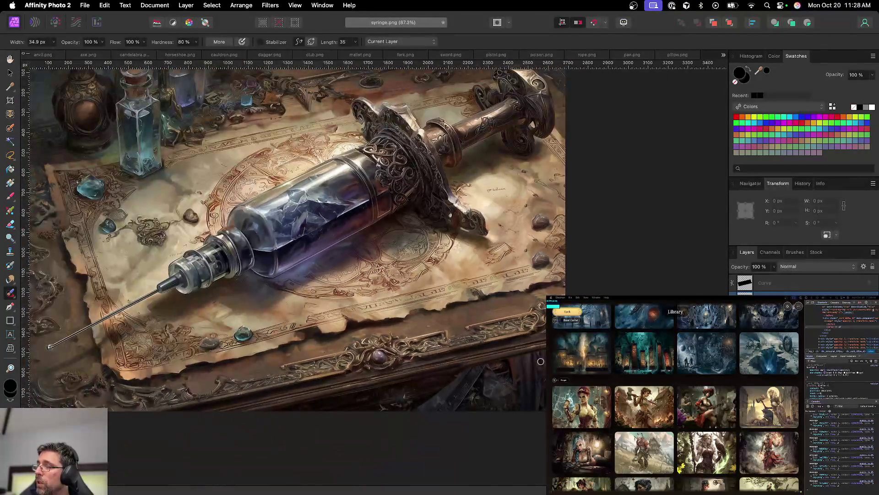
Step: Zoom into the lower-right table edge, enlarge the brush to about 58.8 px, and choose the Clone Brush
{"action": "scroll", "coordinate": [541, 361], "scroll_direction": "right", "scroll_amount": 3}
{"action": "scroll", "coordinate": [541, 361], "scroll_direction": "down", "scroll_amount": 1}
{"action": "scroll", "coordinate": [541, 362], "scroll_direction": "left", "scroll_amount": 3}
{"action": "scroll", "coordinate": [540, 362], "scroll_direction": "down", "scroll_amount": 3}
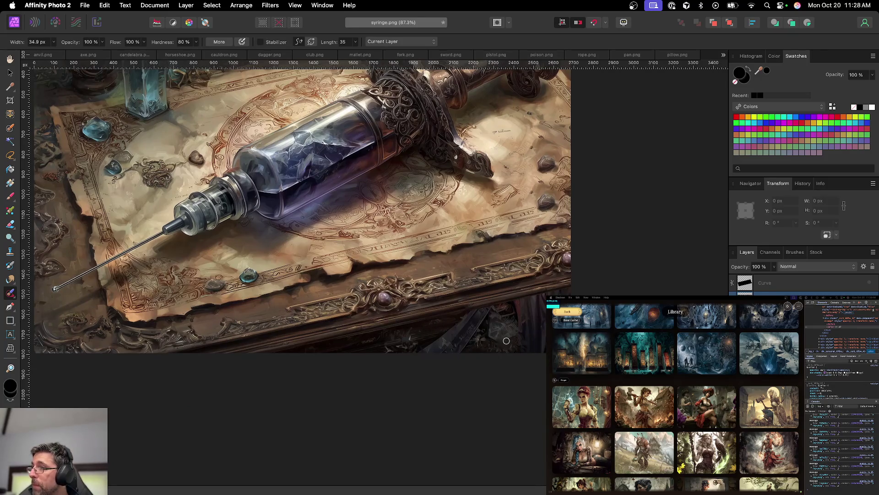
{"action": "scroll", "coordinate": [506, 341], "scroll_direction": "up", "scroll_amount": 5}
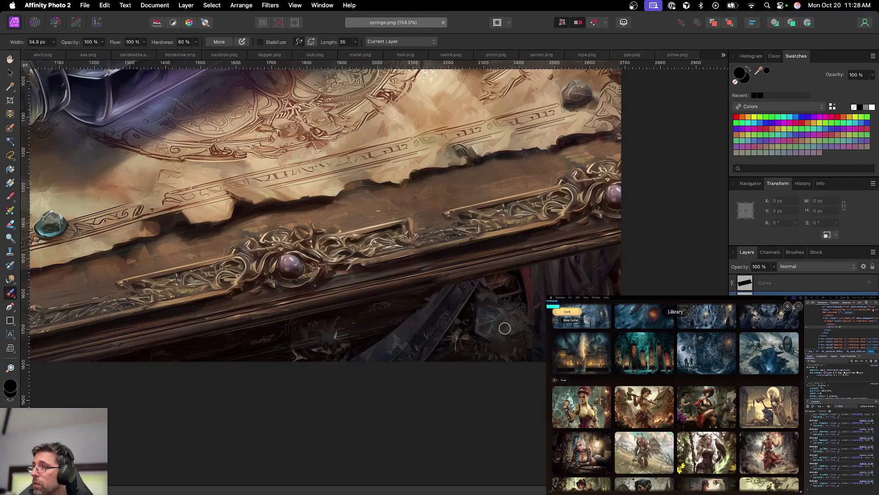
{"action": "key", "text": "bracketright"}
{"action": "key", "text": "bracketright"}
{"action": "key", "text": "bracketright"}
{"action": "scroll", "coordinate": [500, 338], "scroll_direction": "down", "scroll_amount": 5}
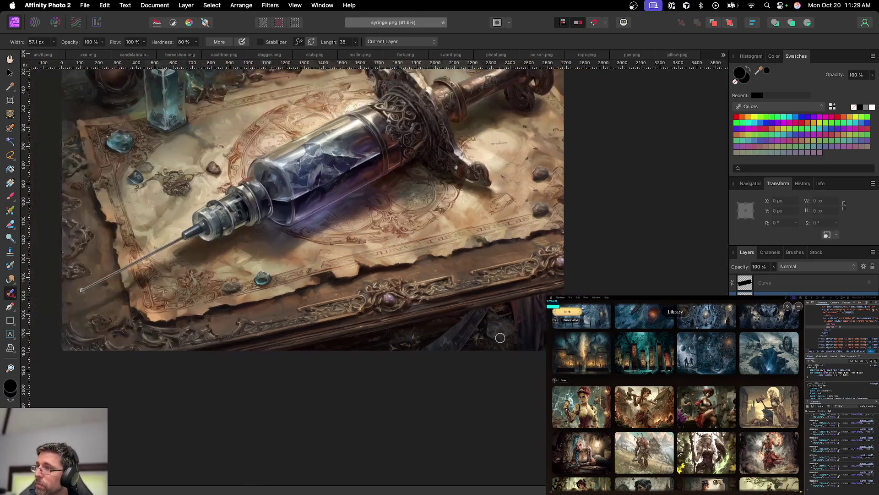
{"action": "scroll", "coordinate": [500, 337], "scroll_direction": "up", "scroll_amount": 2}
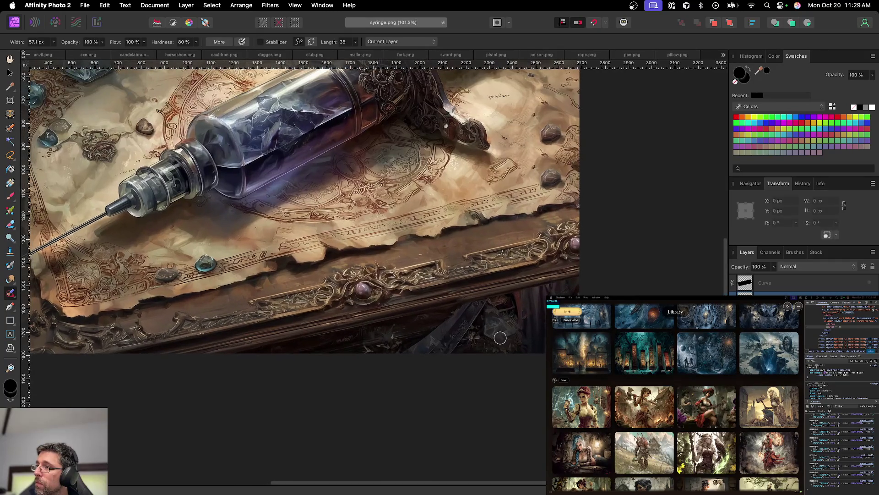
{"action": "scroll", "coordinate": [488, 337], "scroll_direction": "up", "scroll_amount": 3}
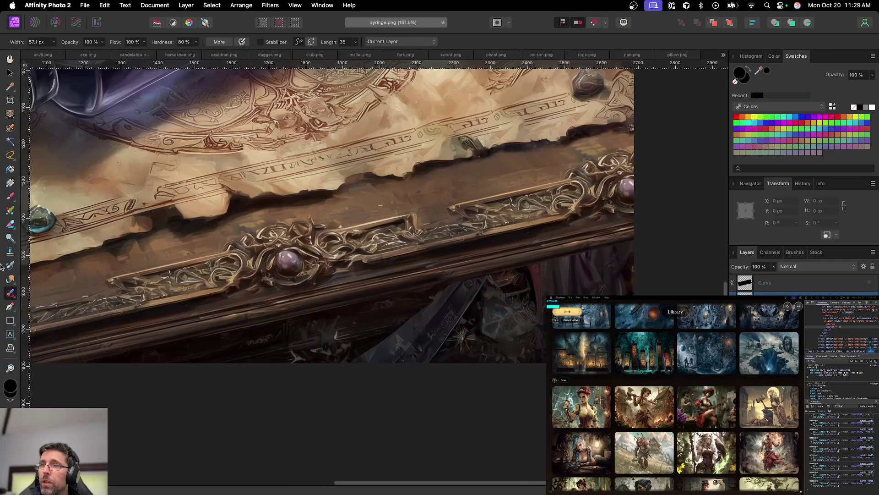
{"action": "left_click", "coordinate": [10, 251]}
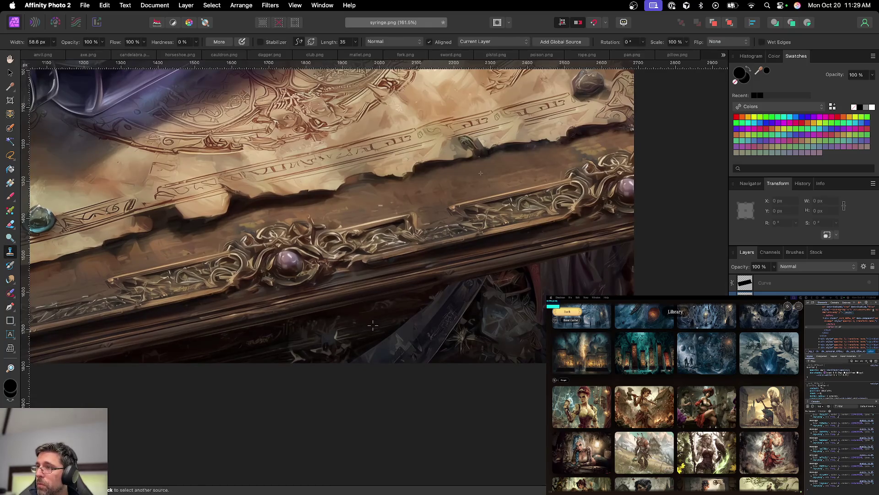
Step: Enlarge the clone brush to 135.6 px and set a new clone source on the table edge
{"action": "key", "text": "bracketright"}
{"action": "key", "text": "bracketright"}
{"action": "key", "text": "bracketright"}
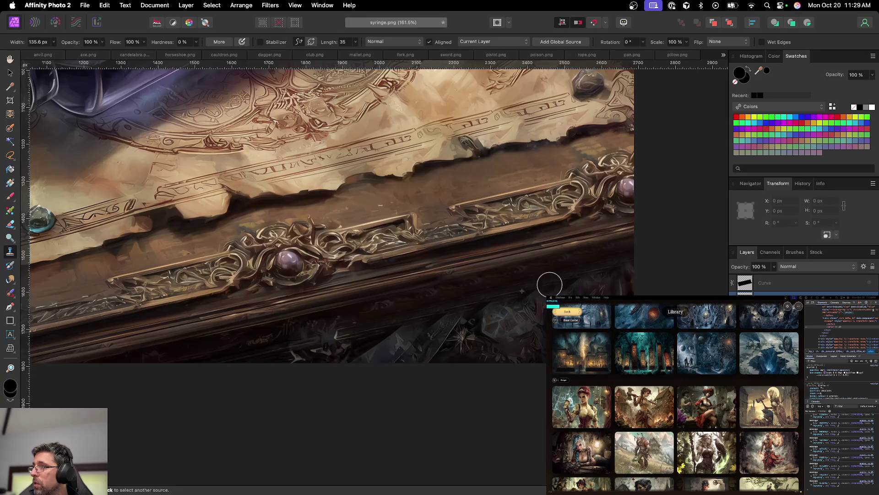
{"action": "left_click", "coordinate": [472, 331], "text": "alt"}
{"action": "scroll", "coordinate": [503, 324], "scroll_direction": "down", "scroll_amount": 5}
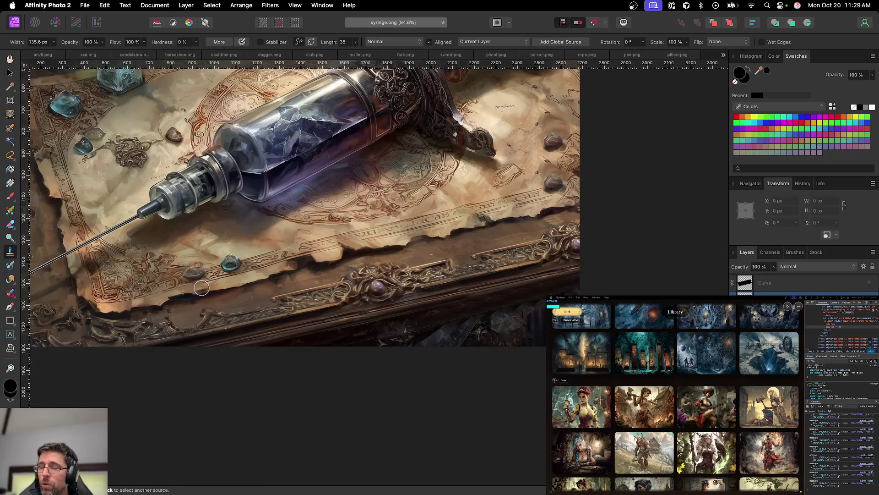
{"action": "key", "text": "g"}
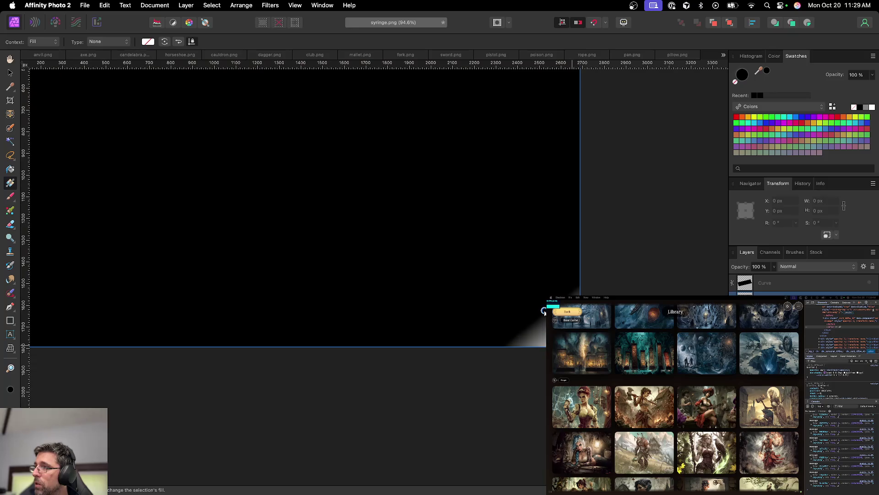
Step: Add a new empty pixel layer and draw an inverted black-to-white gradient toward the lower-right edge
{"action": "key", "text": "x"}
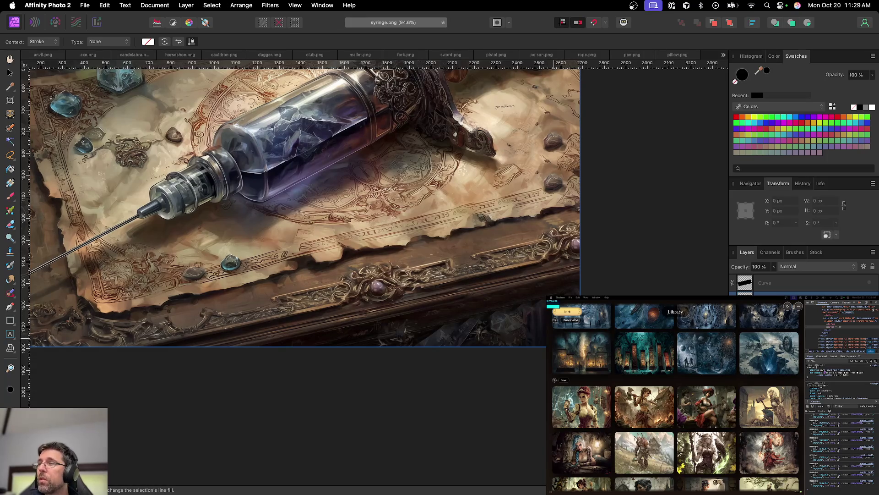
{"action": "key", "text": "super+alt+d"}
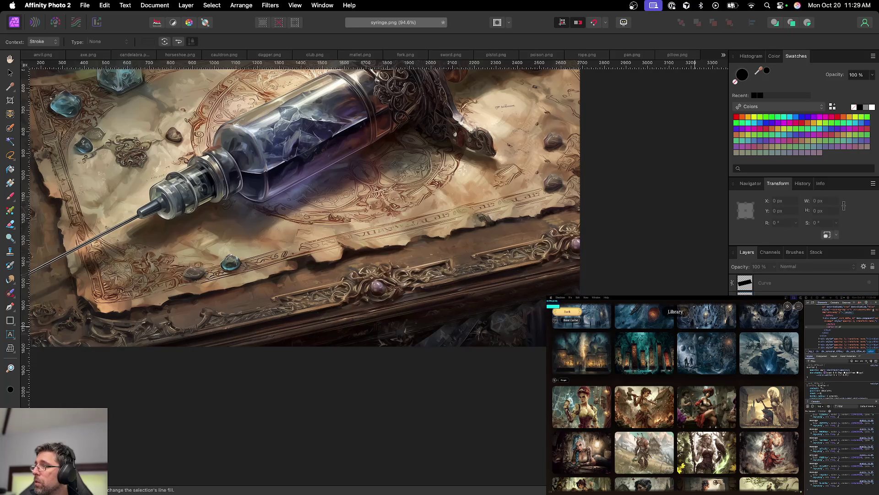
{"action": "key", "text": "super+shift+n"}
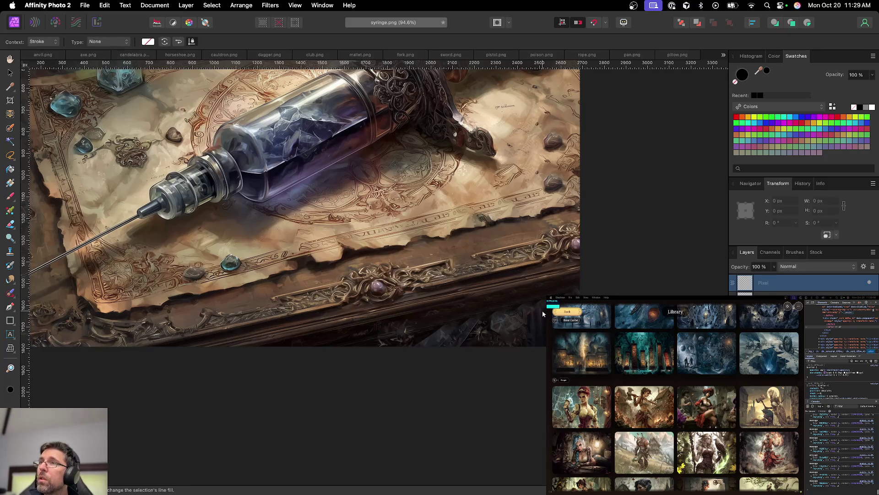
{"action": "left_click", "coordinate": [324, 188]}
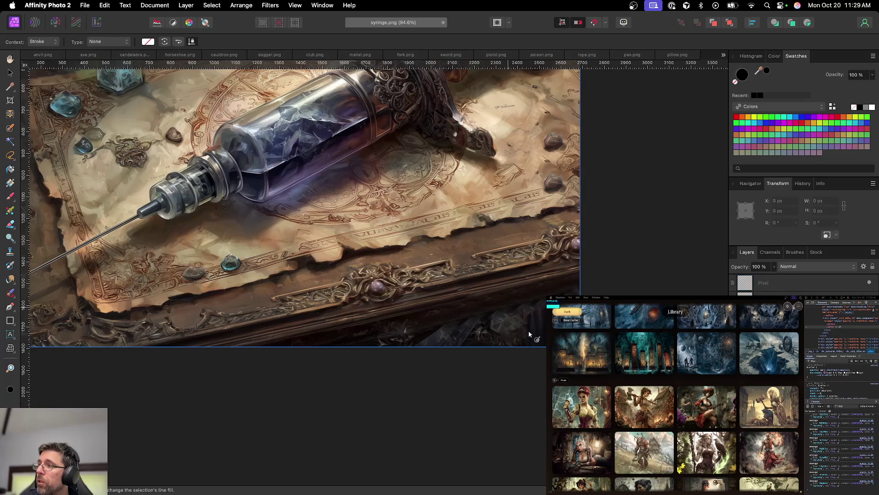
{"action": "key", "text": "g"}
{"action": "left_click_drag", "start_coordinate": [542, 338], "coordinate": [530, 294]}
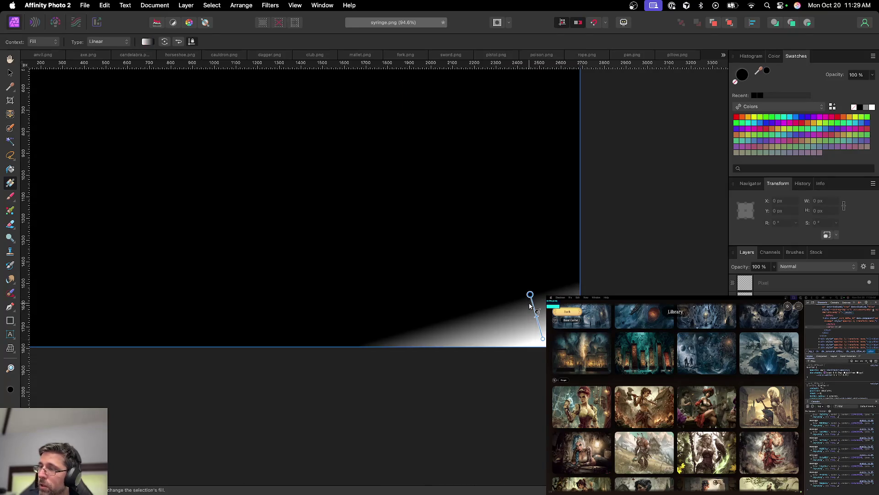
{"action": "key", "text": "super+z"}
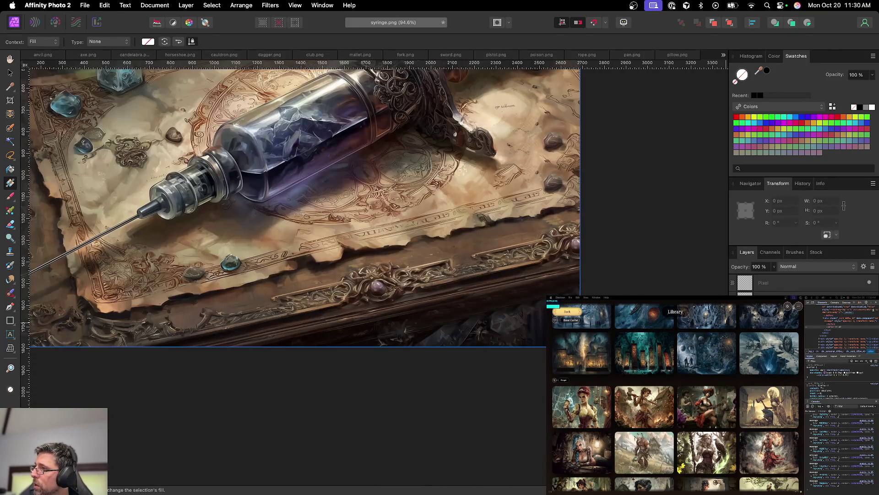
{"action": "key", "text": "super+shift+z"}
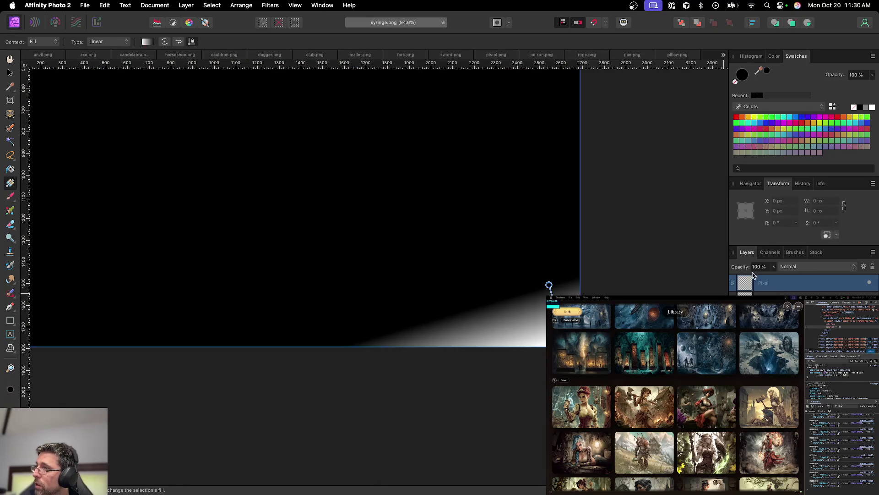
{"action": "key", "text": "super+i"}
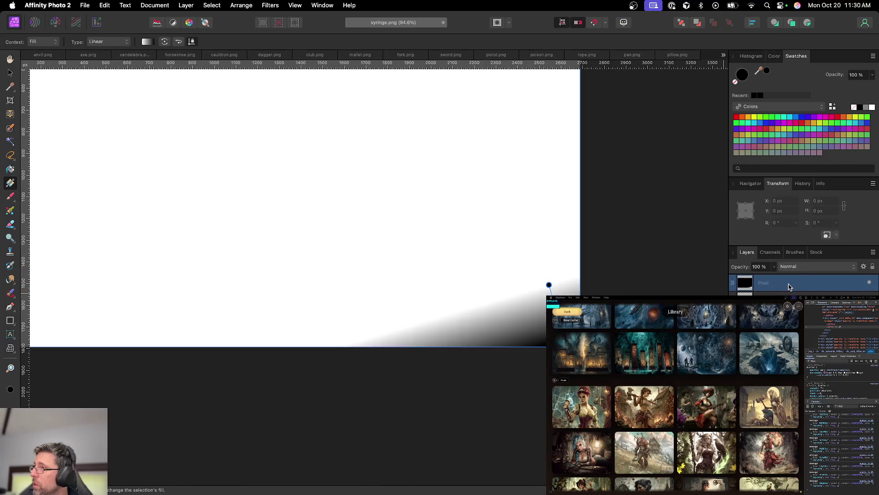
Step: Set the gradient layer to Multiply, move it below the Curve layer, and redraw the linear gradient
{"action": "left_click", "coordinate": [787, 268]}
{"action": "left_click", "coordinate": [790, 290]}
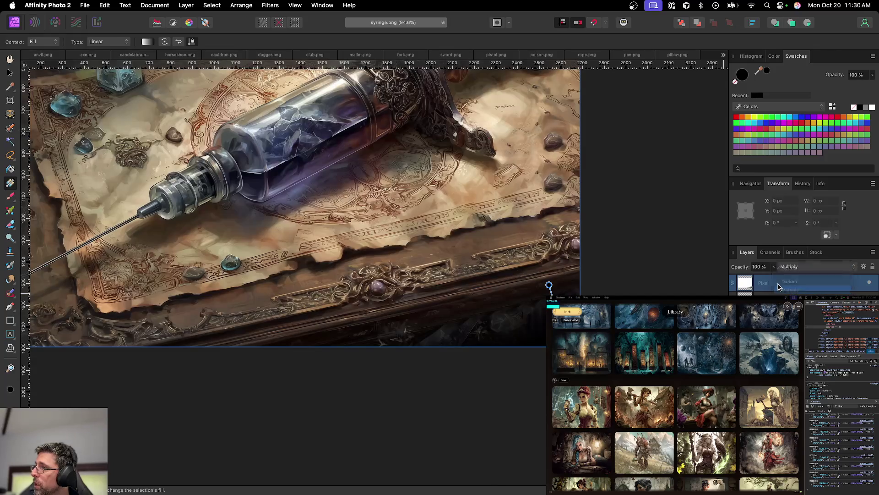
{"action": "key", "text": "super+bracketleft"}
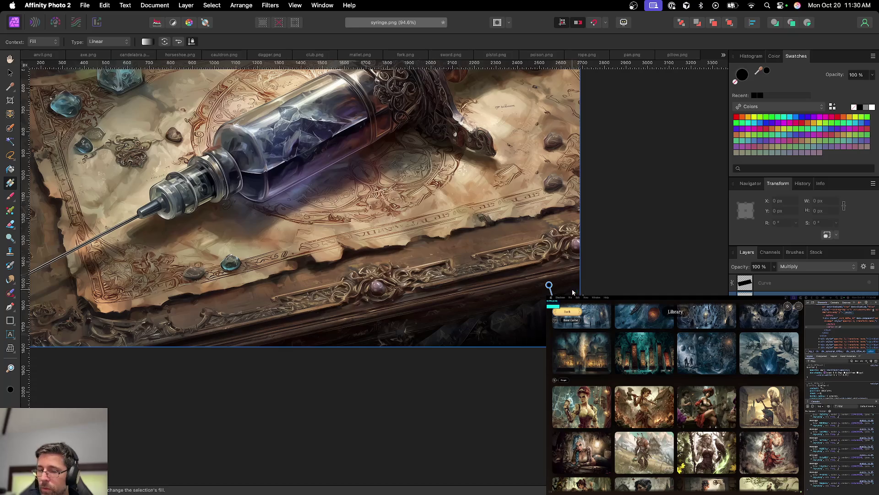
{"action": "mouse_move", "coordinate": [549, 283]}
{"action": "left_mouse_down"}
{"action": "mouse_move", "coordinate": [555, 267]}
{"action": "mouse_move", "coordinate": [565, 268]}
{"action": "mouse_move", "coordinate": [550, 260]}
{"action": "left_mouse_up"}
{"action": "key", "text": "super+z"}
{"action": "key", "text": "super+z"}
{"action": "key", "text": "super+z"}
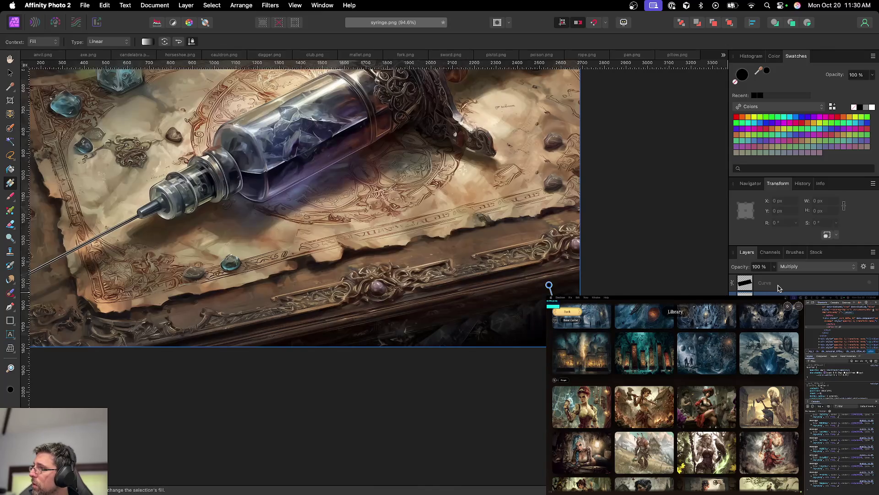
{"action": "key", "text": "super+z"}
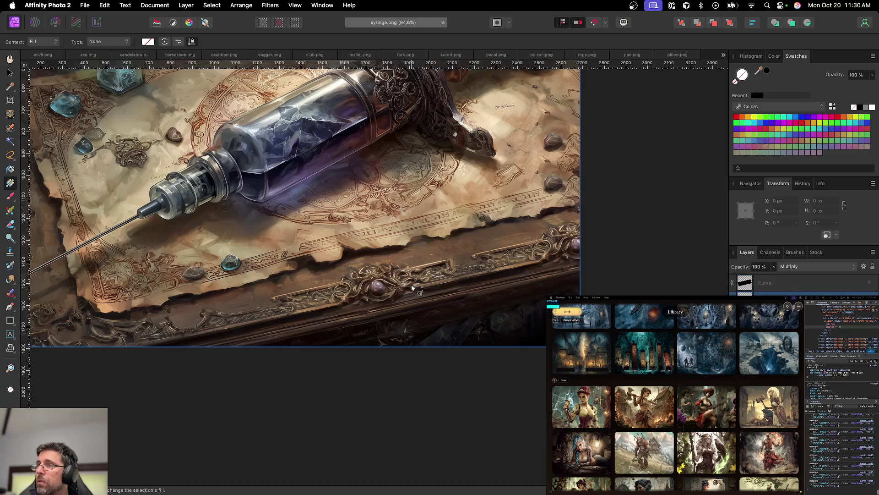
{"action": "key", "text": "v"}
{"action": "mouse_move", "coordinate": [542, 315]}
{"action": "left_mouse_down"}
{"action": "mouse_move", "coordinate": [534, 309]}
{"action": "mouse_move", "coordinate": [555, 321]}
{"action": "left_mouse_up"}
{"action": "key", "text": "g"}
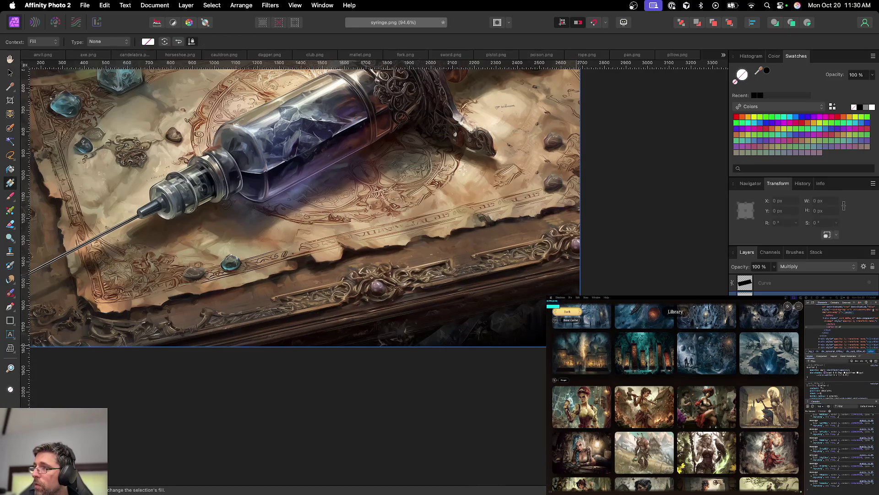
{"action": "left_click", "coordinate": [511, 342]}
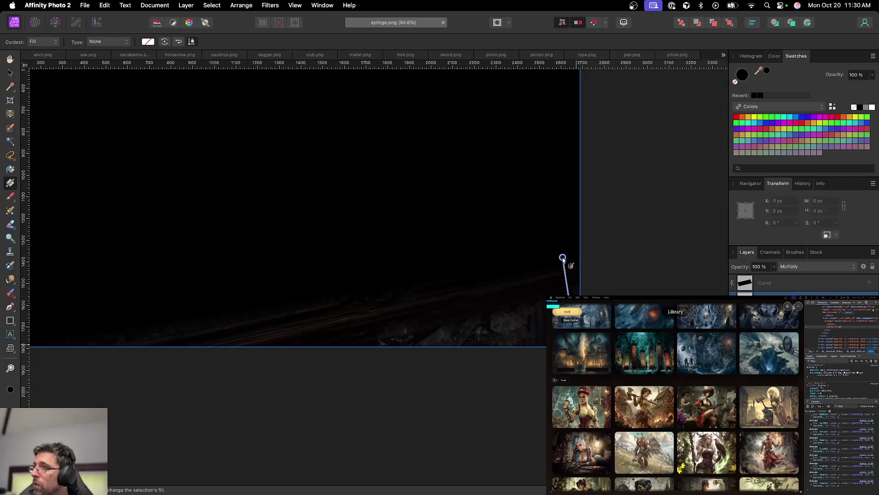
{"action": "left_click_drag", "start_coordinate": [562, 257], "coordinate": [559, 255]}
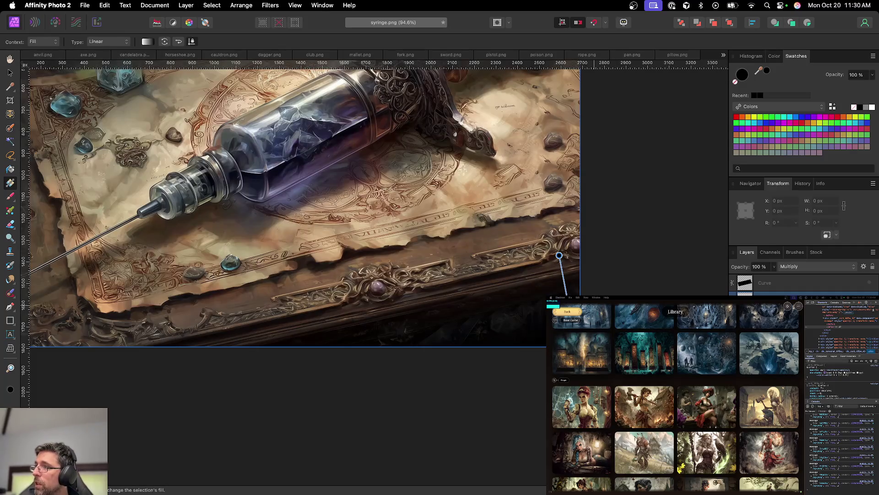
{"action": "scroll", "coordinate": [303, 269], "scroll_direction": "down", "scroll_amount": 3}
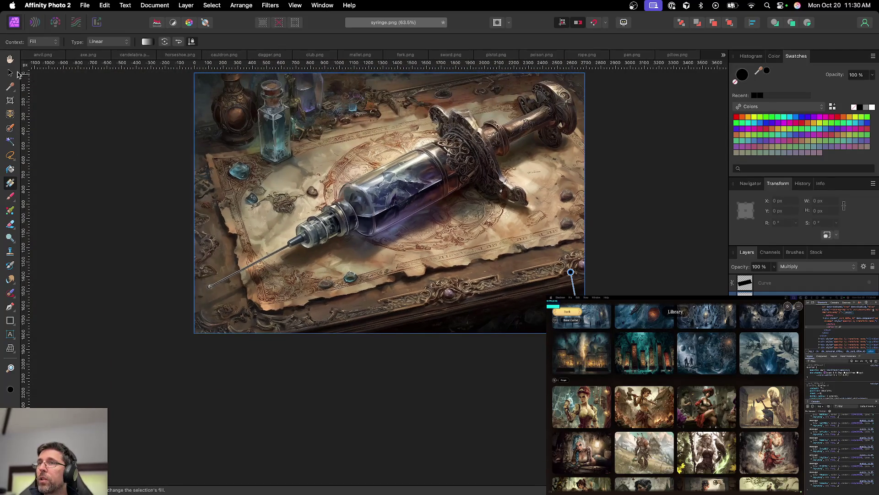
Step: Select the Background layer and switch to the Inpainting Brush
{"action": "left_click", "coordinate": [10, 72]}
{"action": "scroll", "coordinate": [475, 311], "scroll_direction": "up", "scroll_amount": 5}
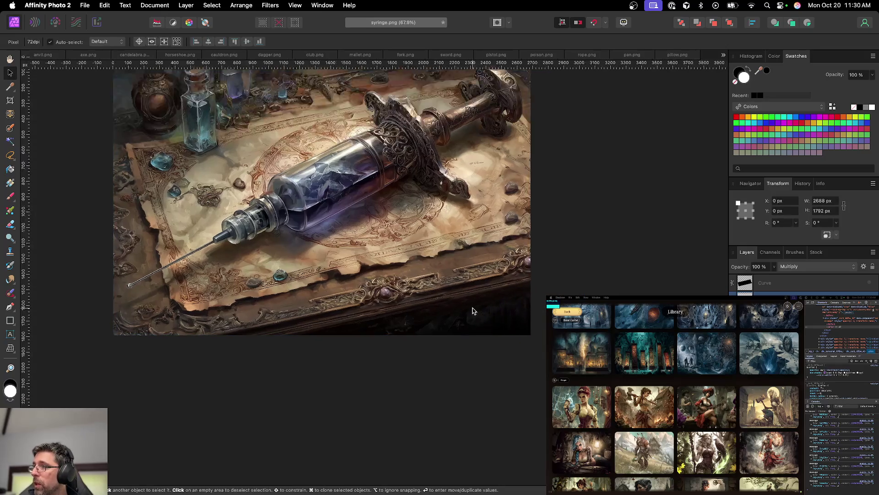
{"action": "scroll", "coordinate": [475, 311], "scroll_direction": "up", "scroll_amount": 3}
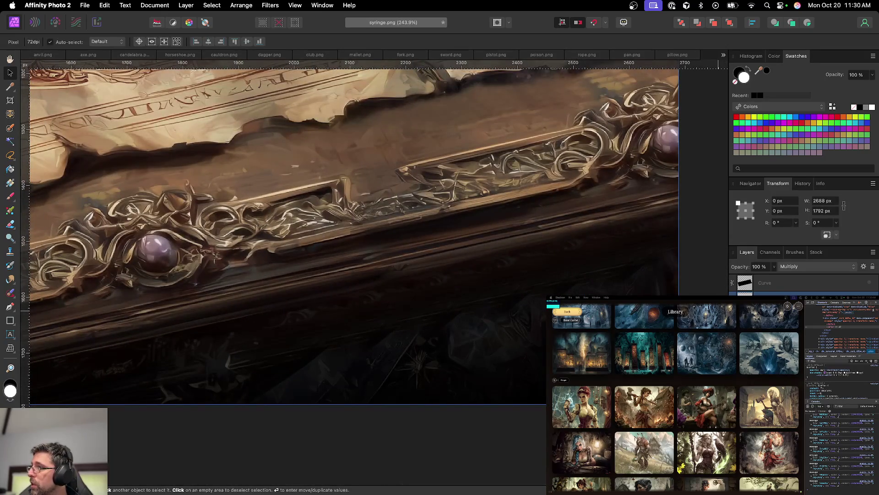
{"action": "left_click", "coordinate": [414, 337]}
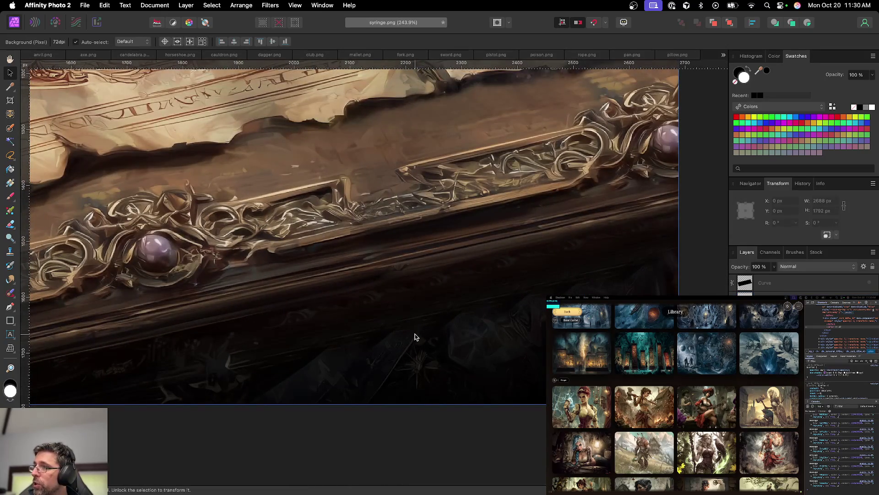
{"action": "left_click", "coordinate": [9, 295]}
{"action": "scroll", "coordinate": [300, 312], "scroll_direction": "up", "scroll_amount": 3}
{"action": "key", "text": "x"}
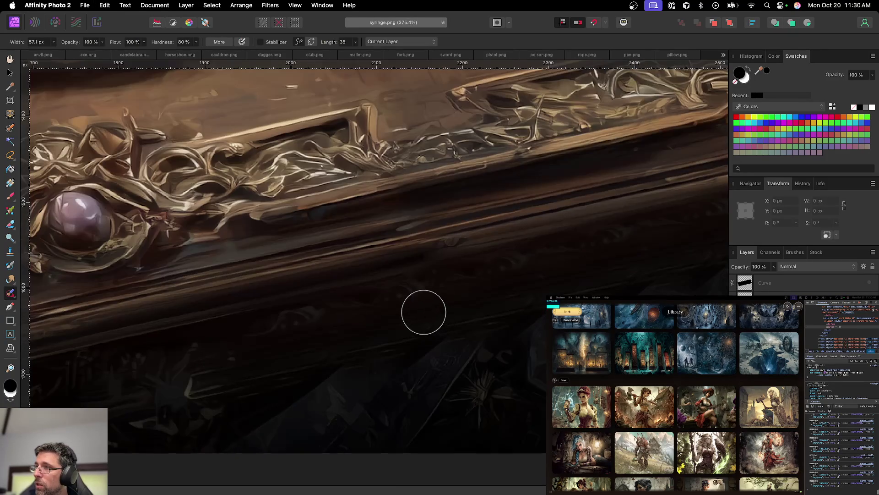
{"action": "key", "text": "a"}
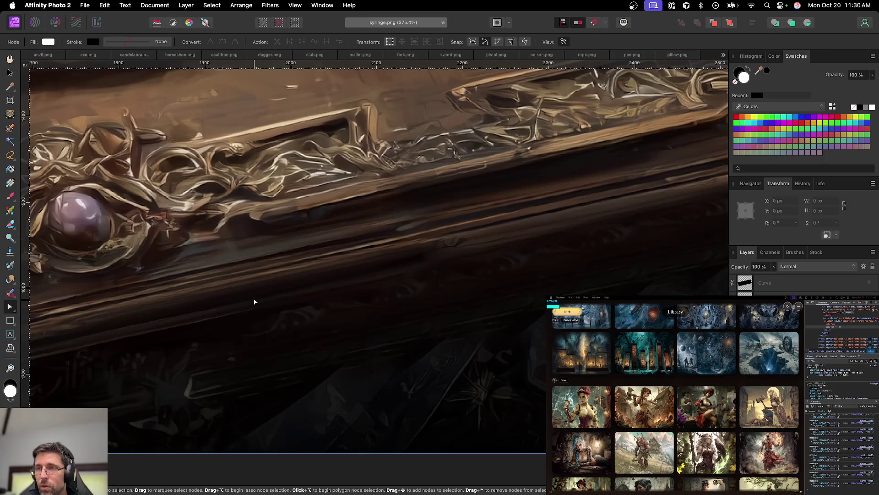
{"action": "left_click", "coordinate": [14, 293]}
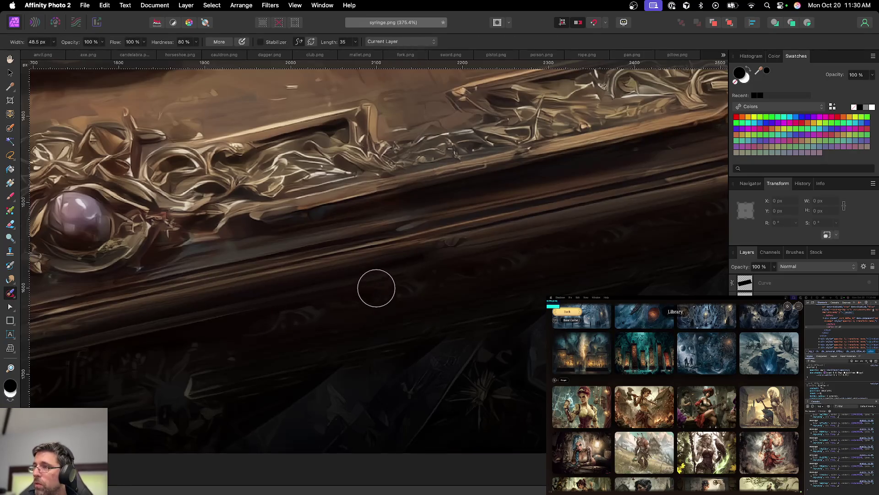
Step: Inpaint away the stray detail across the dark table-edge wood below the ornate border
{"action": "left_click_drag", "start_coordinate": [447, 284], "coordinate": [364, 300]}
{"action": "left_click", "coordinate": [583, 246]}
{"action": "left_click_drag", "start_coordinate": [542, 267], "coordinate": [386, 330]}
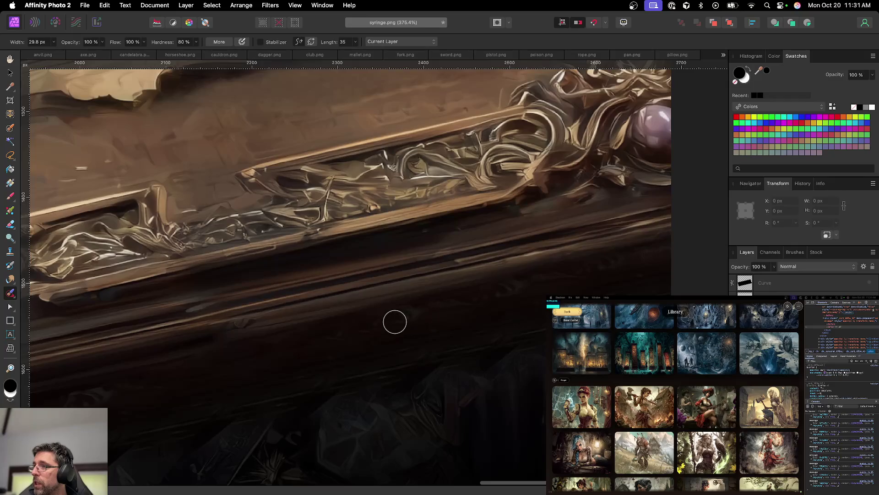
{"action": "left_click_drag", "start_coordinate": [472, 301], "coordinate": [527, 292]}
{"action": "mouse_move", "coordinate": [593, 270]}
{"action": "left_mouse_down"}
{"action": "mouse_move", "coordinate": [614, 269]}
{"action": "mouse_move", "coordinate": [563, 279]}
{"action": "left_mouse_up"}
{"action": "mouse_move", "coordinate": [460, 302]}
{"action": "left_mouse_down"}
{"action": "mouse_move", "coordinate": [407, 313]}
{"action": "mouse_move", "coordinate": [488, 301]}
{"action": "left_mouse_up"}
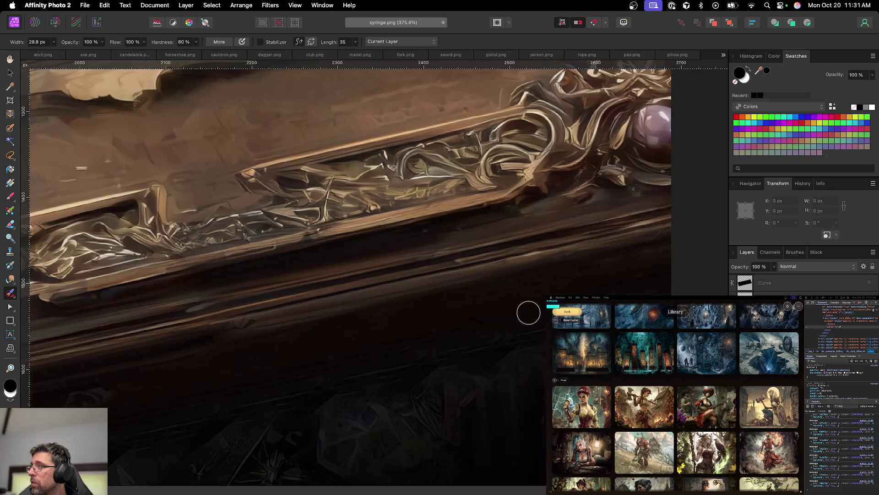
Step: Zoom out, select the Curve layer, clear the selection, and reselect the Background layer
{"action": "scroll", "coordinate": [480, 364], "scroll_direction": "down", "scroll_amount": 3}
{"action": "scroll", "coordinate": [467, 321], "scroll_direction": "down", "scroll_amount": 5}
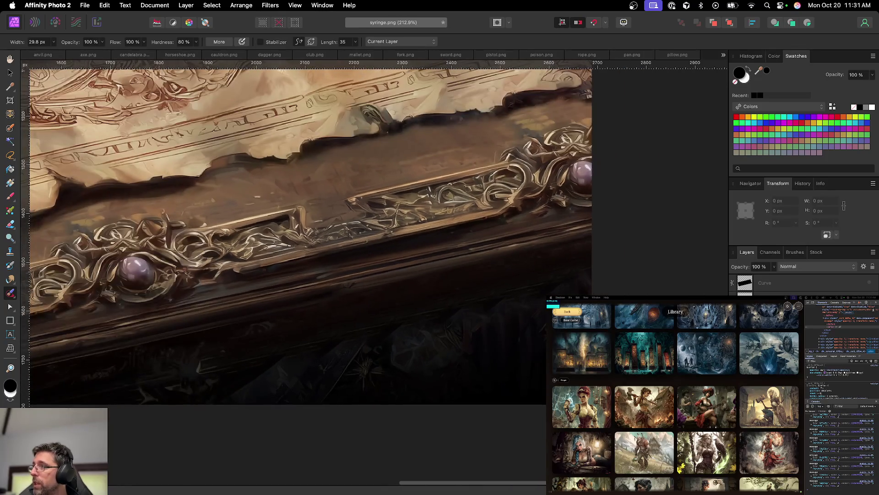
{"action": "left_click", "coordinate": [789, 288]}
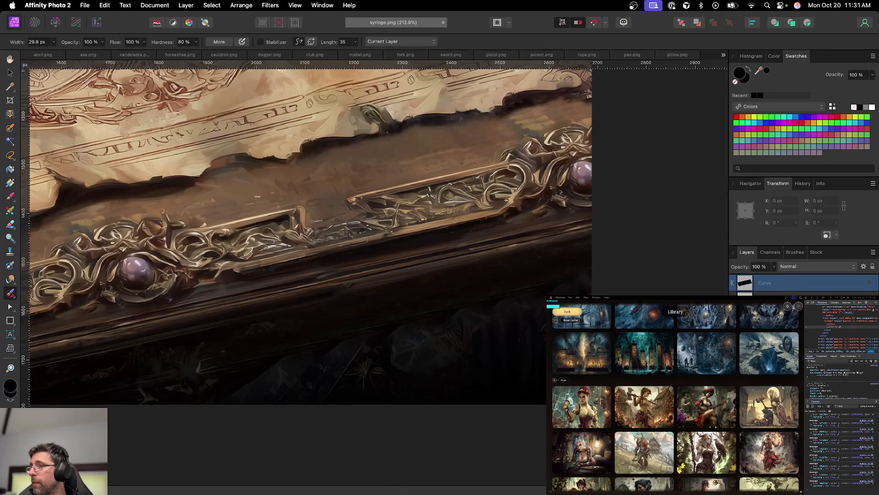
{"action": "scroll", "coordinate": [527, 339], "scroll_direction": "down", "scroll_amount": 3}
{"action": "scroll", "coordinate": [541, 339], "scroll_direction": "down", "scroll_amount": 3}
{"action": "scroll", "coordinate": [540, 339], "scroll_direction": "down", "scroll_amount": 3}
{"action": "key", "text": "v"}
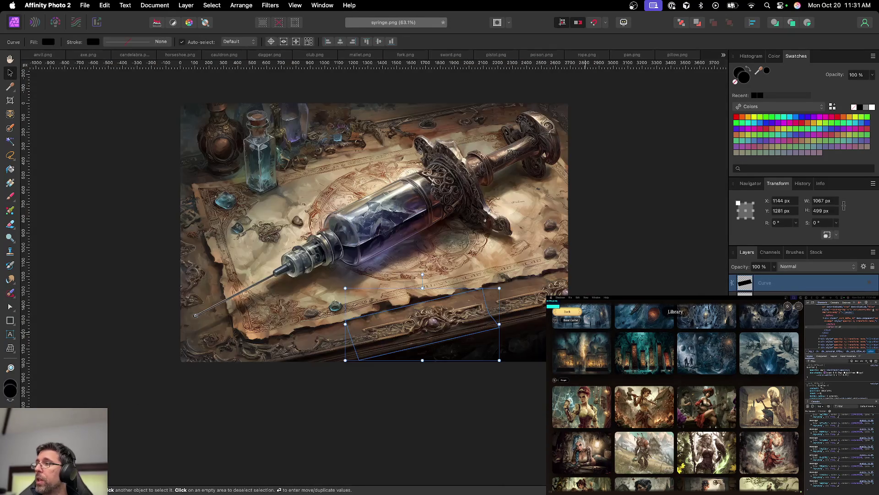
{"action": "key", "text": "alt+super+d"}
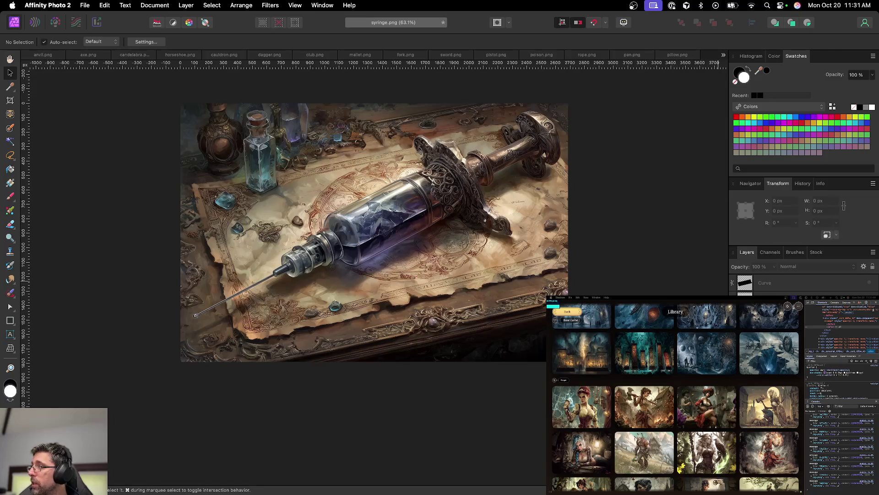
{"action": "left_click", "coordinate": [196, 315]}
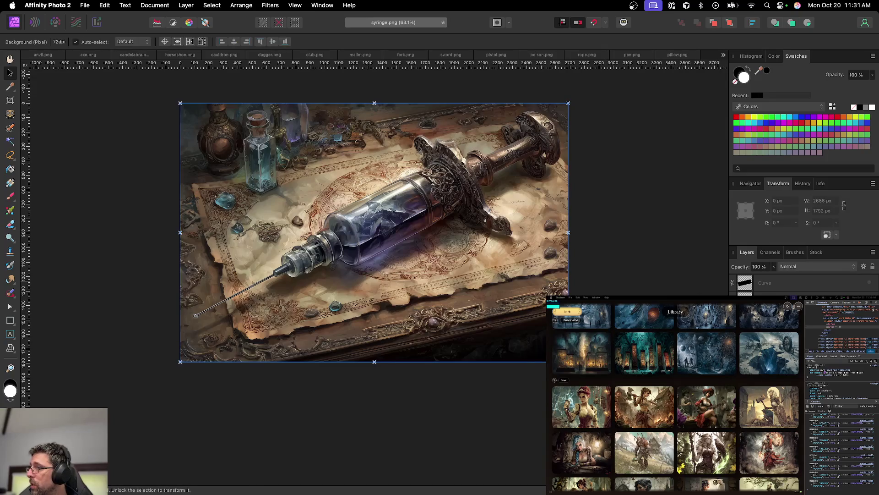
{"action": "left_click", "coordinate": [820, 488]}
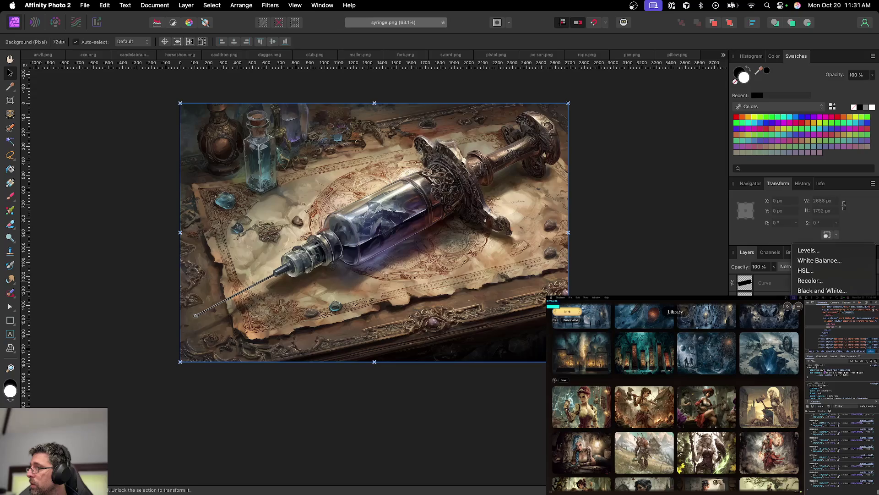
{"action": "left_click", "coordinate": [815, 271]}
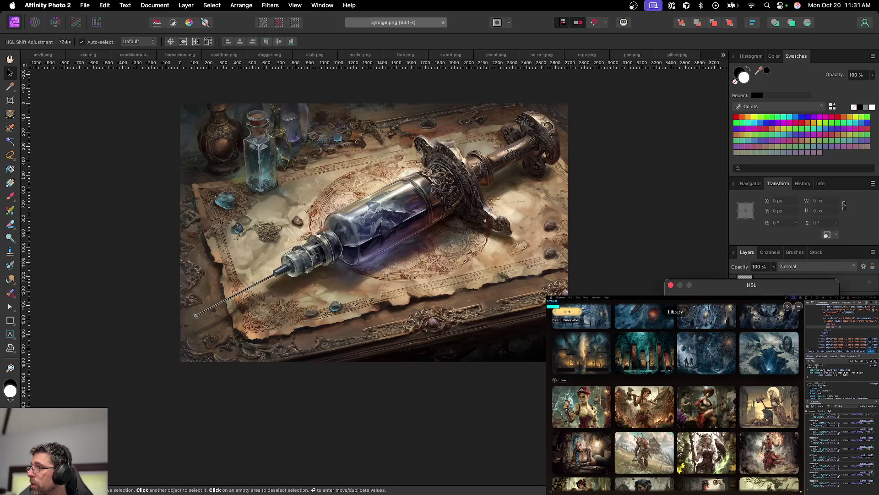
{"action": "mouse_move", "coordinate": [710, 288]}
{"action": "left_mouse_down"}
{"action": "mouse_move", "coordinate": [395, 288]}
{"action": "mouse_move", "coordinate": [356, 259]}
{"action": "left_mouse_up"}
{"action": "scroll", "coordinate": [488, 273], "scroll_direction": "up", "scroll_amount": 5}
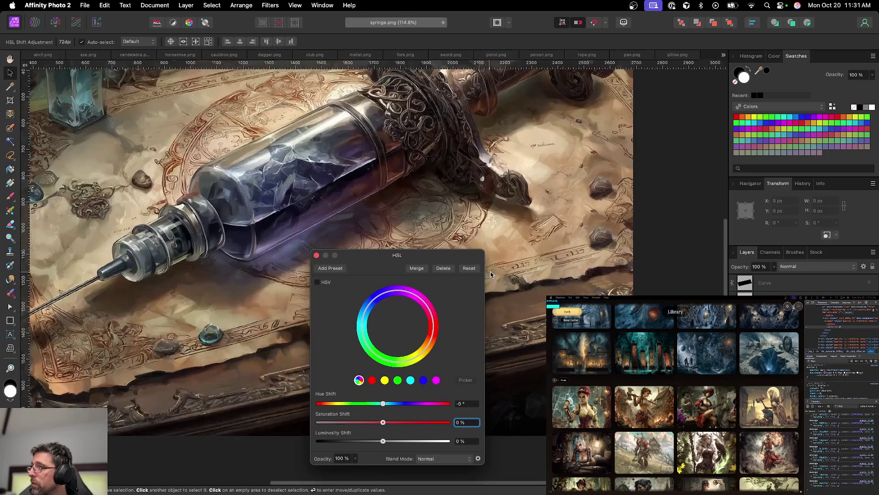
{"action": "left_click_drag", "start_coordinate": [383, 404], "coordinate": [438, 408]}
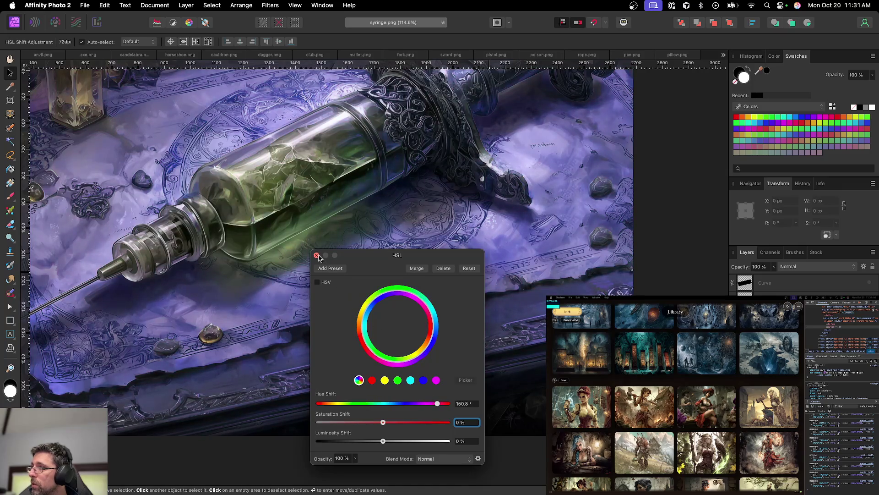
{"action": "left_click", "coordinate": [317, 256]}
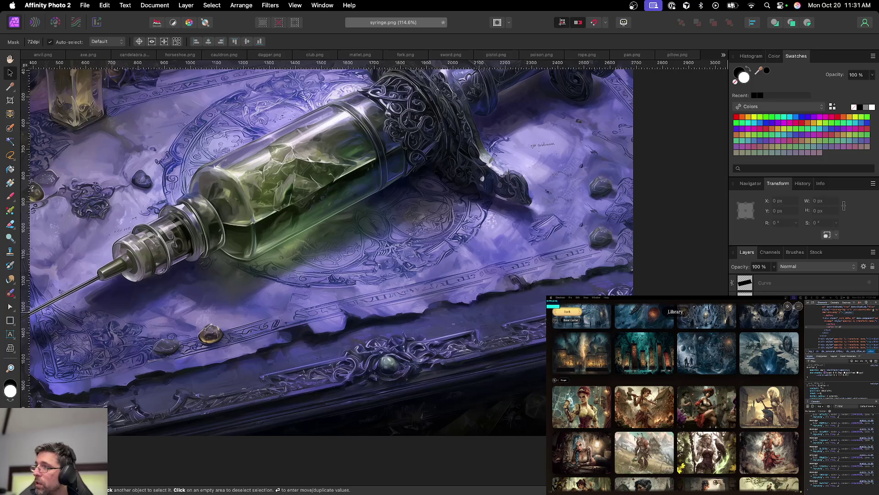
{"action": "key", "text": "Delete"}
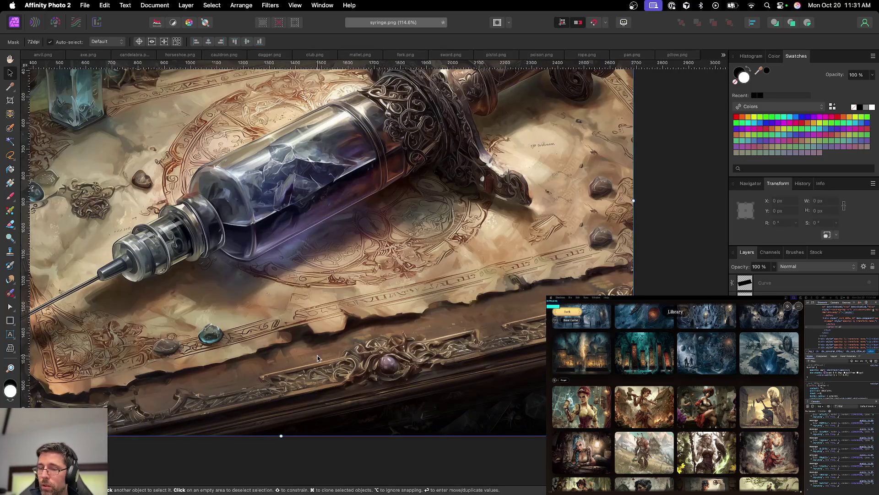
{"action": "key", "text": "b"}
{"action": "scroll", "coordinate": [632, 294], "scroll_direction": "up", "scroll_amount": 10}
{"action": "key", "text": "bracketleft"}
{"action": "key", "text": "bracketleft"}
{"action": "key", "text": "bracketleft"}
{"action": "key", "text": "x"}
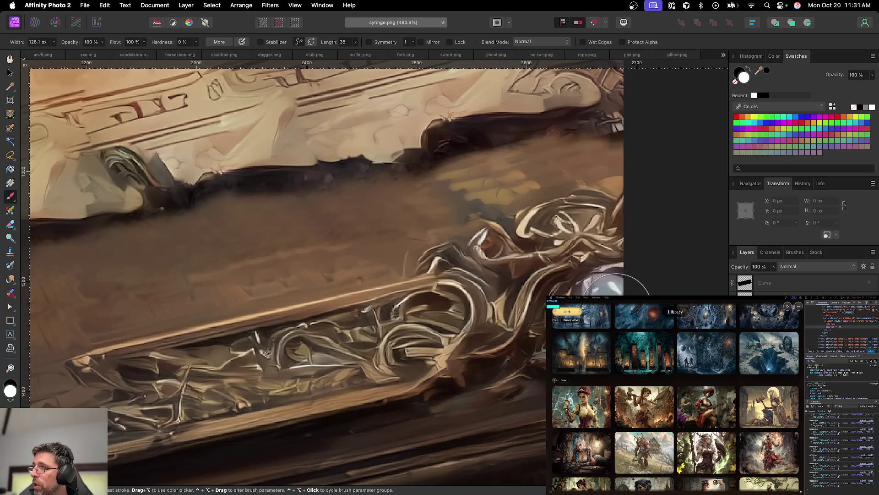
{"action": "key", "text": "super+0"}
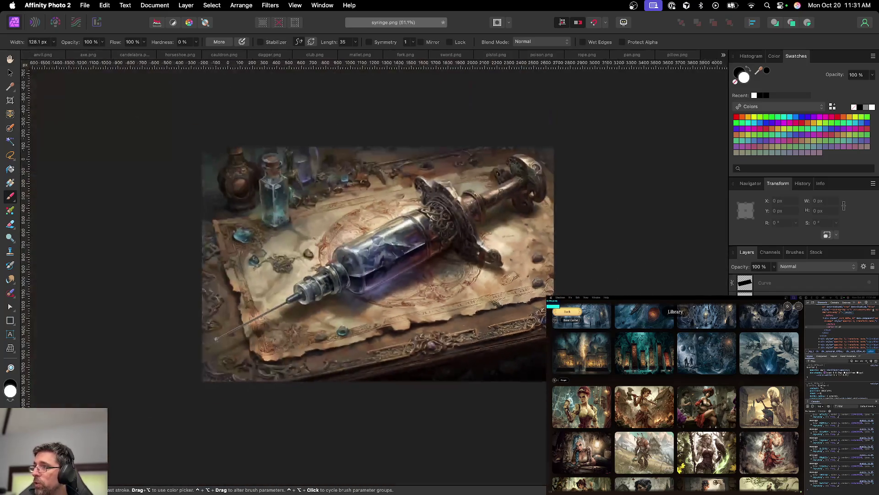
{"action": "scroll", "coordinate": [419, 253], "scroll_direction": "down", "scroll_amount": 2}
Step: Save the syringe project file
{"action": "left_click", "coordinate": [11, 72]}
{"action": "key", "text": "super+s"}
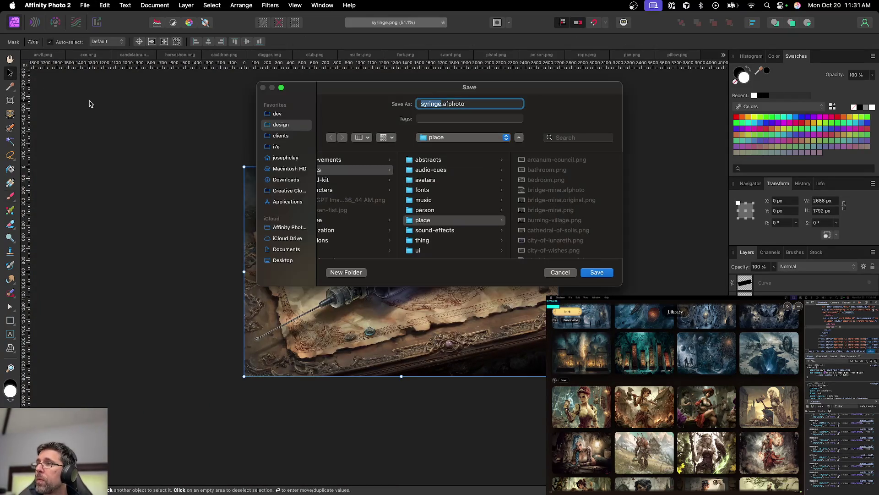
{"action": "left_click", "coordinate": [470, 239]}
{"action": "left_click", "coordinate": [587, 271]}
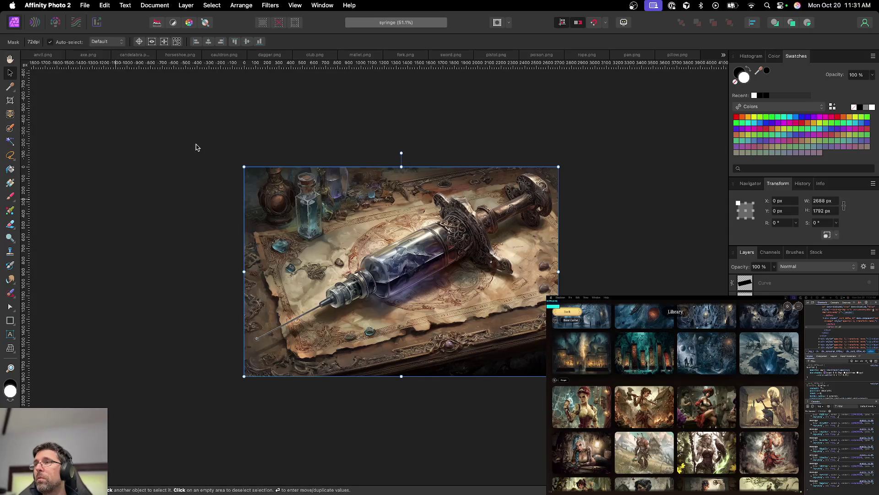
Step: Export syringe.png as PNG into the thing folder and close the document
{"action": "key", "text": "super+alt+shift+s"}
{"action": "key", "text": "Return"}
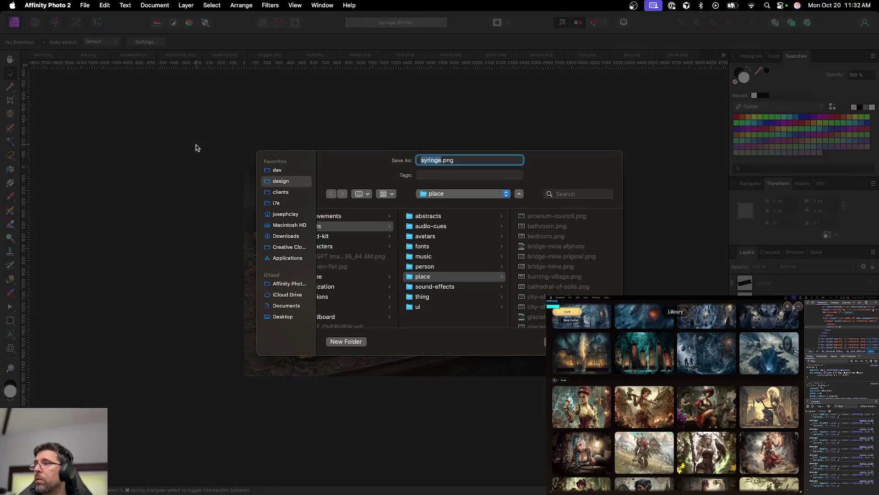
{"action": "left_click", "coordinate": [435, 296]}
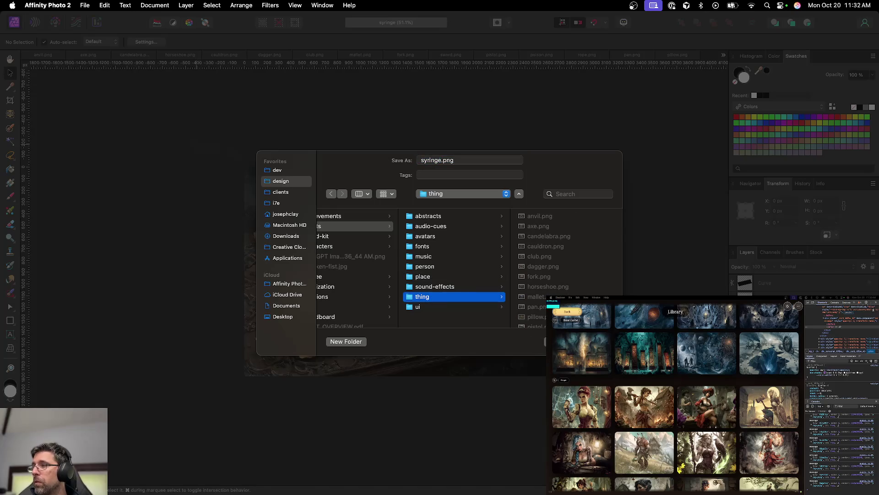
{"action": "key", "text": "Return"}
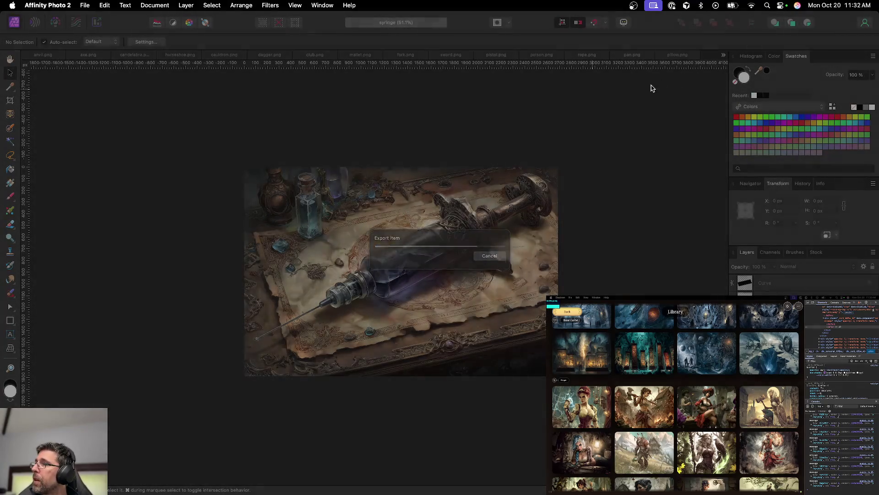
{"action": "key", "text": "super+w"}
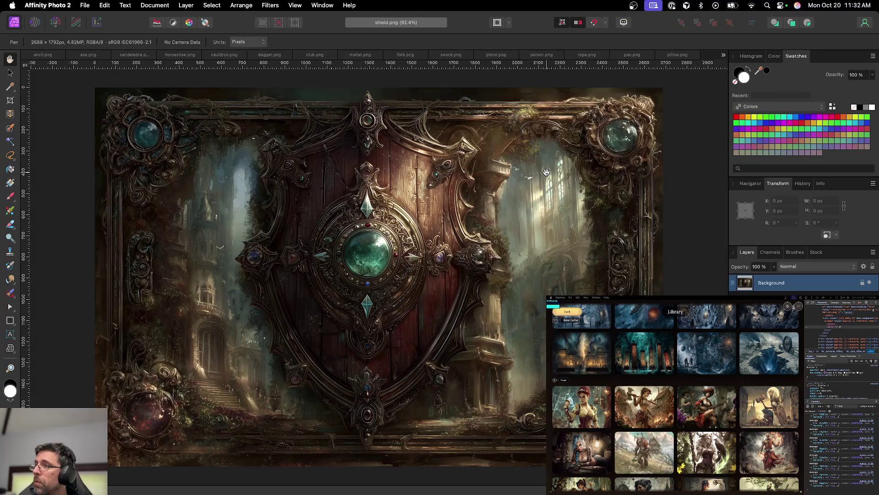
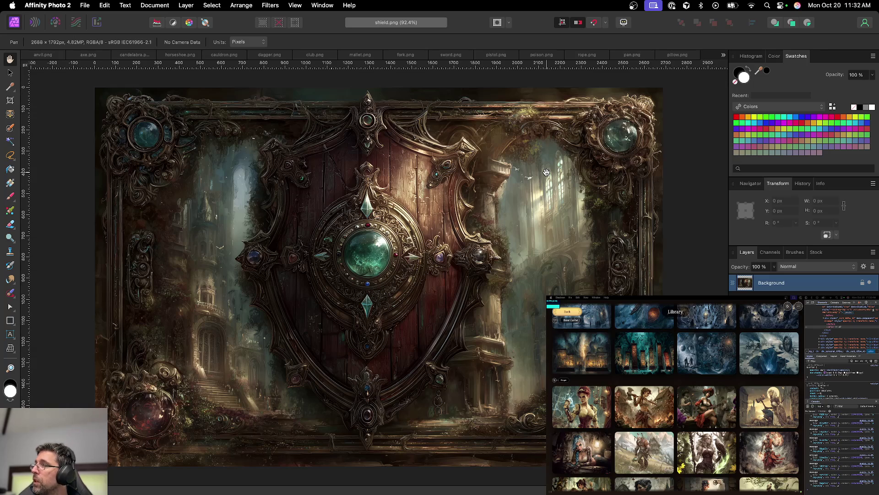
Step: Switch to the stool.png image and bring the parchment beside the stool into view
{"action": "key", "text": "super+w"}
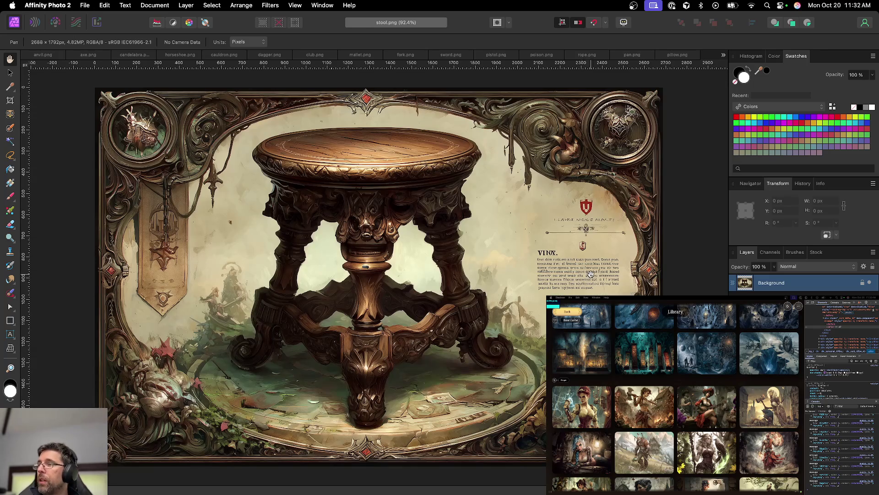
{"action": "scroll", "coordinate": [601, 273], "scroll_direction": "right", "scroll_amount": 3}
{"action": "scroll", "coordinate": [514, 264], "scroll_direction": "up", "scroll_amount": 3}
{"action": "scroll", "coordinate": [515, 264], "scroll_direction": "right", "scroll_amount": 3}
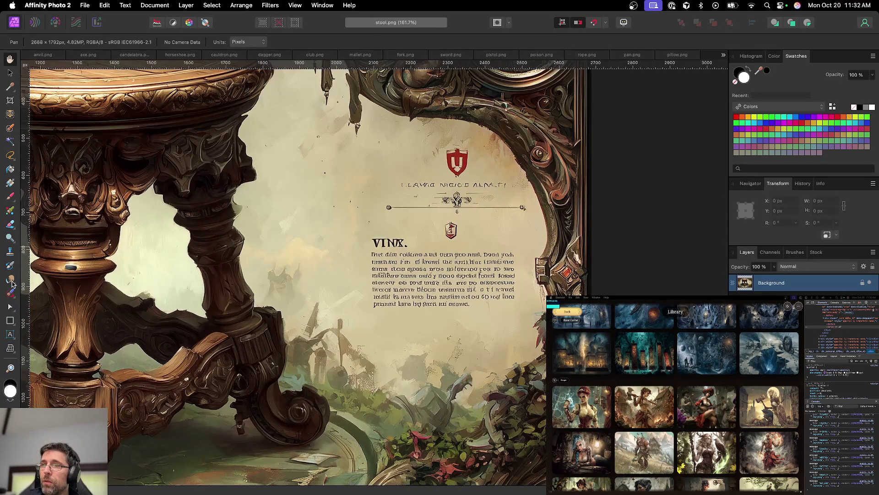
Step: With an enlarged Inpainting Brush, paint out the paragraph text, underline and shield emblems
{"action": "key", "text": "j"}
{"action": "key", "text": "bracketright"}
{"action": "key", "text": "bracketright"}
{"action": "key", "text": "bracketright"}
{"action": "mouse_move", "coordinate": [379, 241]}
{"action": "left_mouse_down"}
{"action": "mouse_move", "coordinate": [390, 304]}
{"action": "mouse_move", "coordinate": [502, 295]}
{"action": "mouse_move", "coordinate": [506, 256]}
{"action": "mouse_move", "coordinate": [408, 255]}
{"action": "mouse_move", "coordinate": [384, 246]}
{"action": "mouse_move", "coordinate": [395, 239]}
{"action": "mouse_move", "coordinate": [404, 245]}
{"action": "mouse_move", "coordinate": [395, 257]}
{"action": "mouse_move", "coordinate": [439, 271]}
{"action": "mouse_move", "coordinate": [503, 272]}
{"action": "mouse_move", "coordinate": [458, 288]}
{"action": "mouse_move", "coordinate": [381, 279]}
{"action": "mouse_move", "coordinate": [462, 287]}
{"action": "left_mouse_up"}
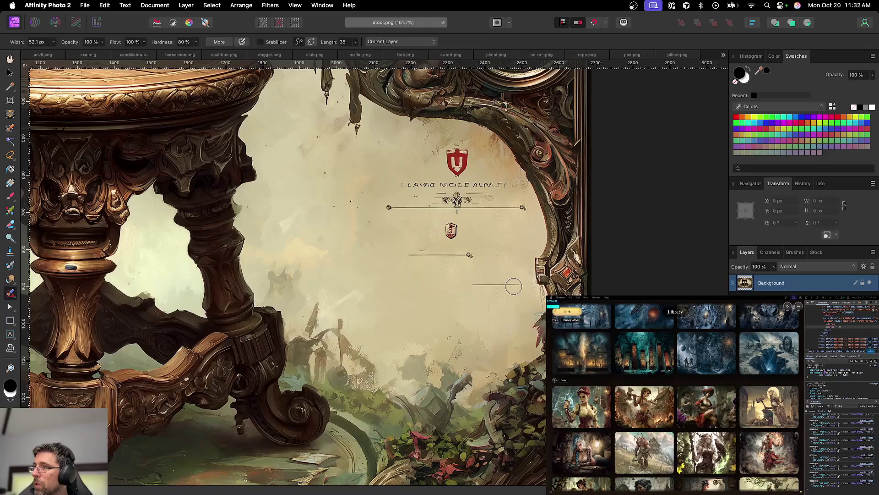
{"action": "left_click_drag", "start_coordinate": [472, 255], "coordinate": [407, 255]}
{"action": "left_click_drag", "start_coordinate": [450, 227], "coordinate": [455, 232]}
{"action": "mouse_move", "coordinate": [456, 149]}
{"action": "left_mouse_down"}
{"action": "mouse_move", "coordinate": [458, 166]}
{"action": "mouse_move", "coordinate": [484, 183]}
{"action": "mouse_move", "coordinate": [391, 183]}
{"action": "left_mouse_up"}
{"action": "left_click", "coordinate": [457, 171]}
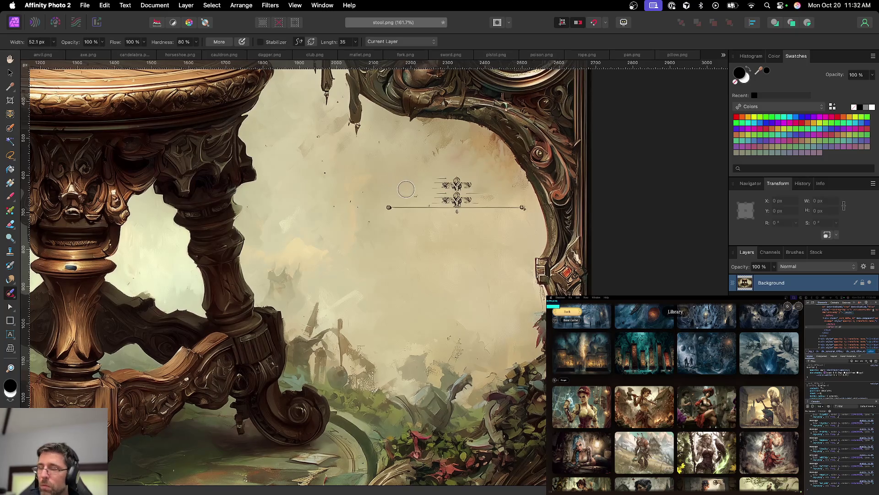
Step: With a smaller brush, remove the ornate divider line and leftover marks on the parchment
{"action": "key", "text": "bracketleft"}
{"action": "key", "text": "bracketleft"}
{"action": "mouse_move", "coordinate": [389, 207]}
{"action": "left_mouse_down"}
{"action": "mouse_move", "coordinate": [521, 208]}
{"action": "mouse_move", "coordinate": [438, 197]}
{"action": "mouse_move", "coordinate": [500, 185]}
{"action": "mouse_move", "coordinate": [406, 184]}
{"action": "mouse_move", "coordinate": [401, 195]}
{"action": "left_mouse_up"}
{"action": "left_click_drag", "start_coordinate": [460, 192], "coordinate": [433, 192]}
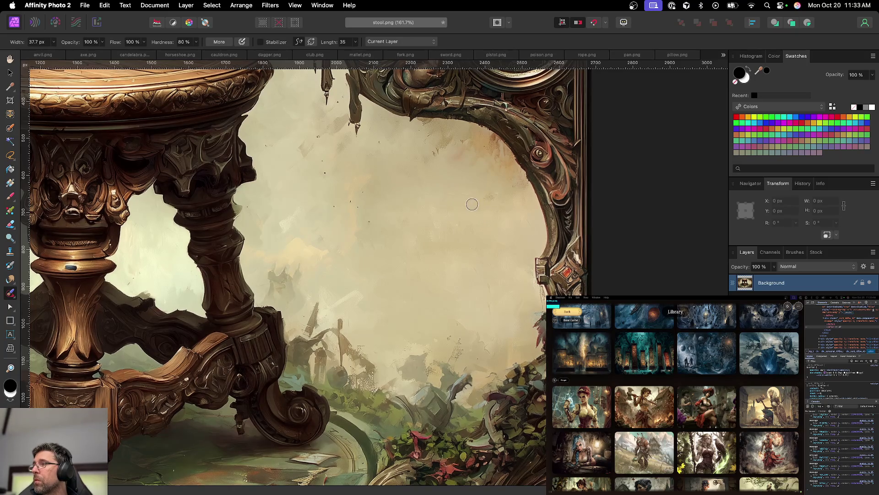
{"action": "mouse_move", "coordinate": [479, 208]}
{"action": "left_mouse_down"}
{"action": "mouse_move", "coordinate": [486, 197]}
{"action": "mouse_move", "coordinate": [489, 204]}
{"action": "left_mouse_up"}
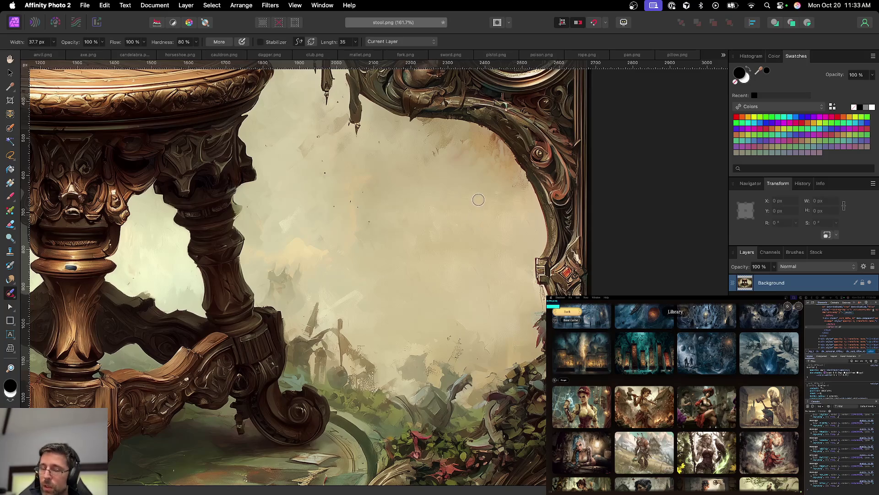
{"action": "scroll", "coordinate": [478, 200], "scroll_direction": "up", "scroll_amount": 3}
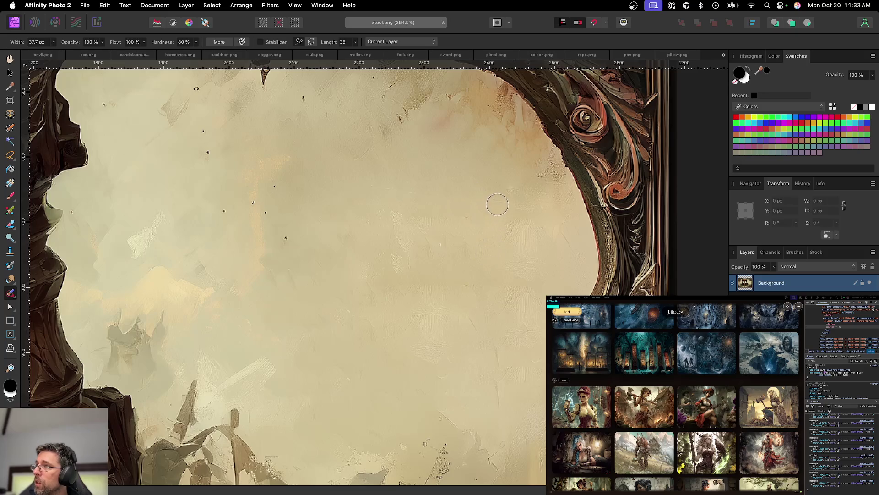
{"action": "scroll", "coordinate": [473, 282], "scroll_direction": "down", "scroll_amount": 5}
{"action": "scroll", "coordinate": [453, 385], "scroll_direction": "up", "scroll_amount": 3}
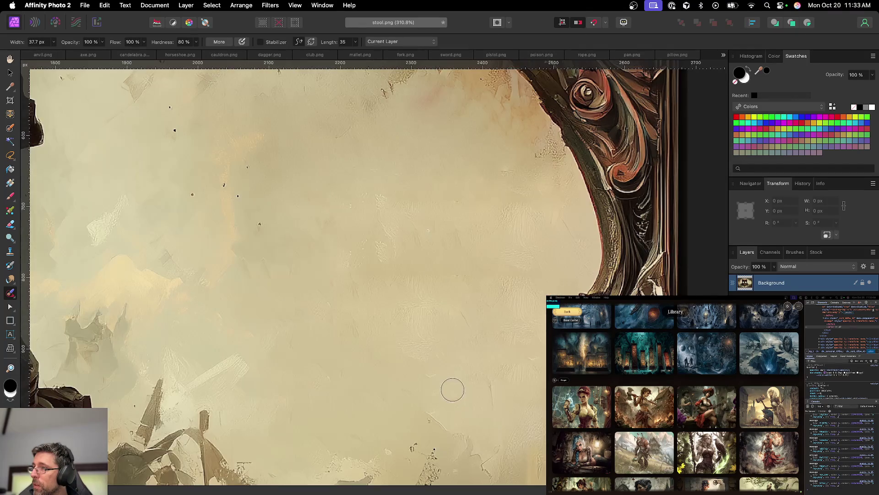
{"action": "scroll", "coordinate": [450, 374], "scroll_direction": "down", "scroll_amount": 6}
{"action": "scroll", "coordinate": [451, 375], "scroll_direction": "down", "scroll_amount": 4}
{"action": "scroll", "coordinate": [451, 376], "scroll_direction": "left", "scroll_amount": 2}
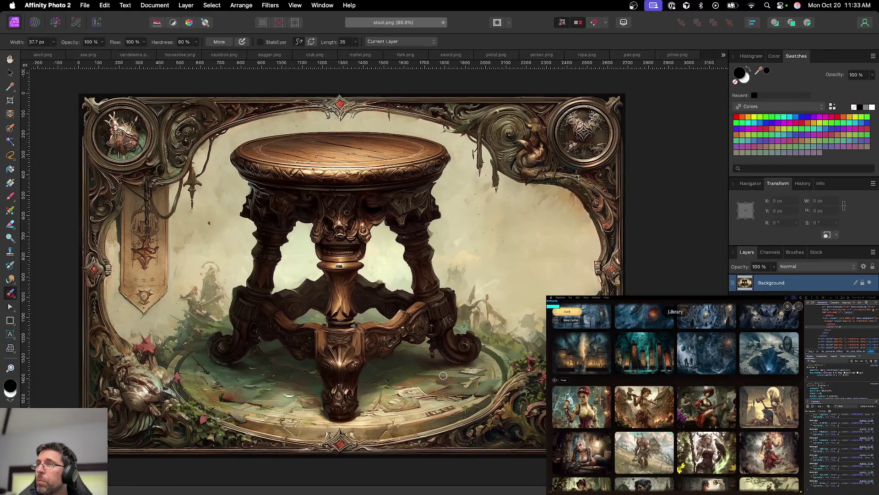
Step: Save the cleaned stool card as the project stool.afphoto
{"action": "key", "text": "v"}
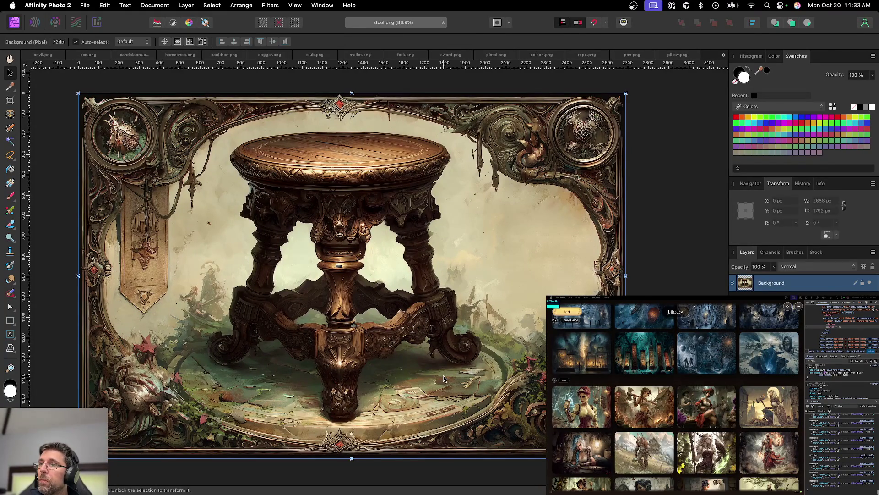
{"action": "key", "text": "super+s"}
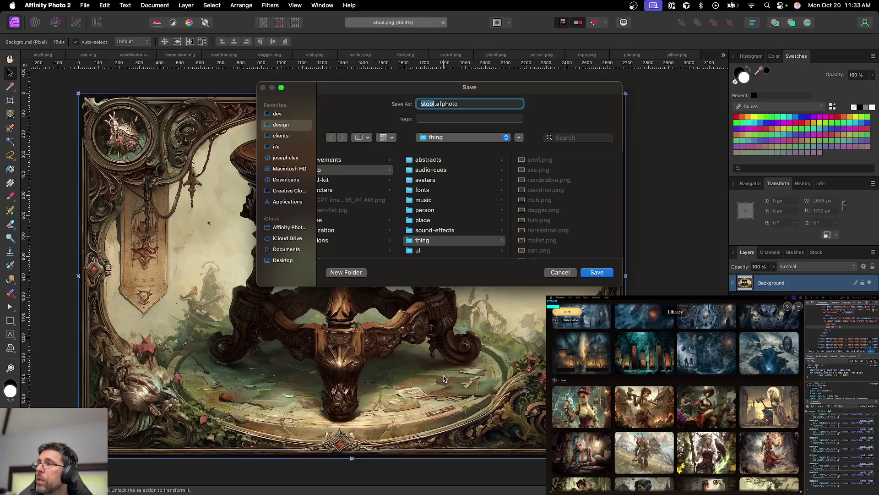
{"action": "key", "text": "Return"}
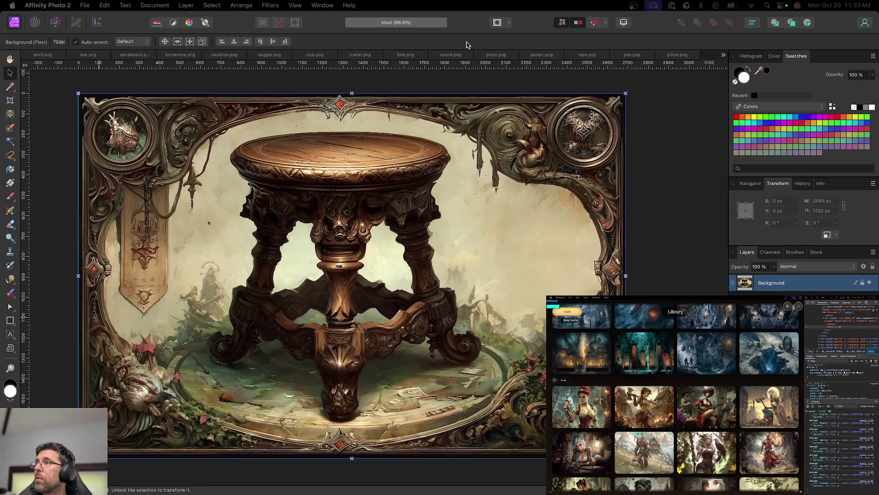
Step: Export the stool card as stool.png and switch to the statue.png image
{"action": "key", "text": "super+alt+shift+s"}
{"action": "key", "text": "Return"}
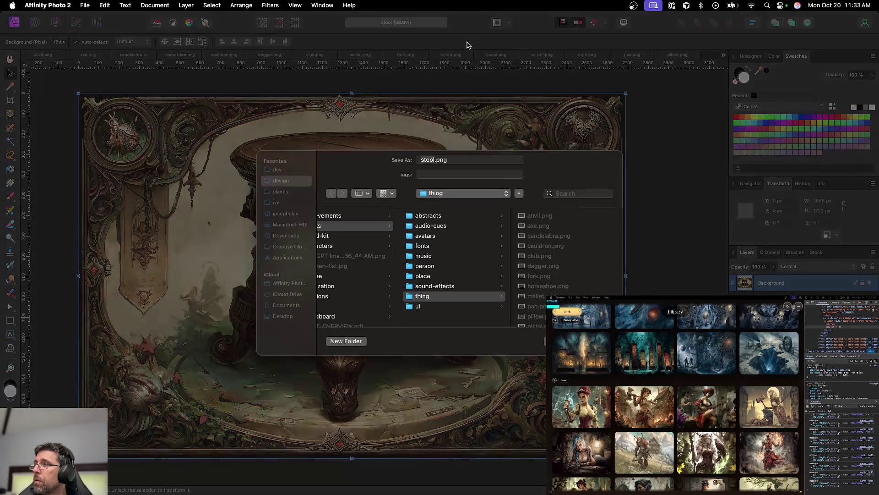
{"action": "key", "text": "Return"}
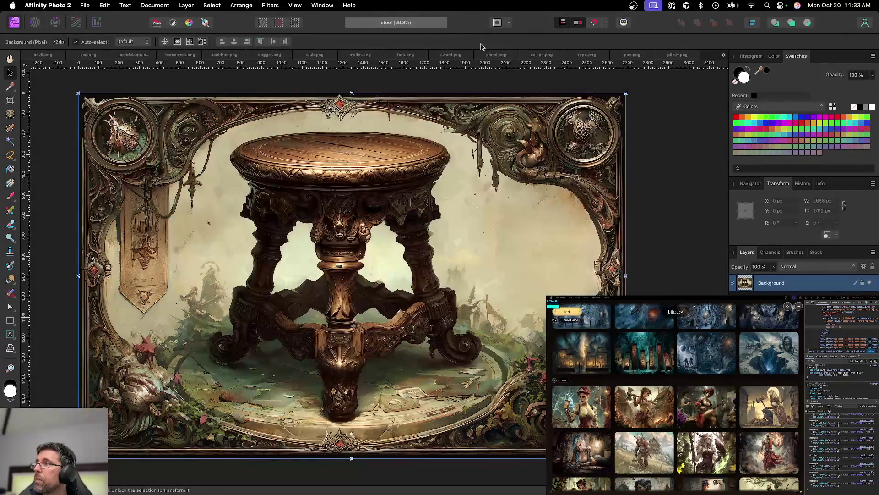
{"action": "key", "text": "super+w"}
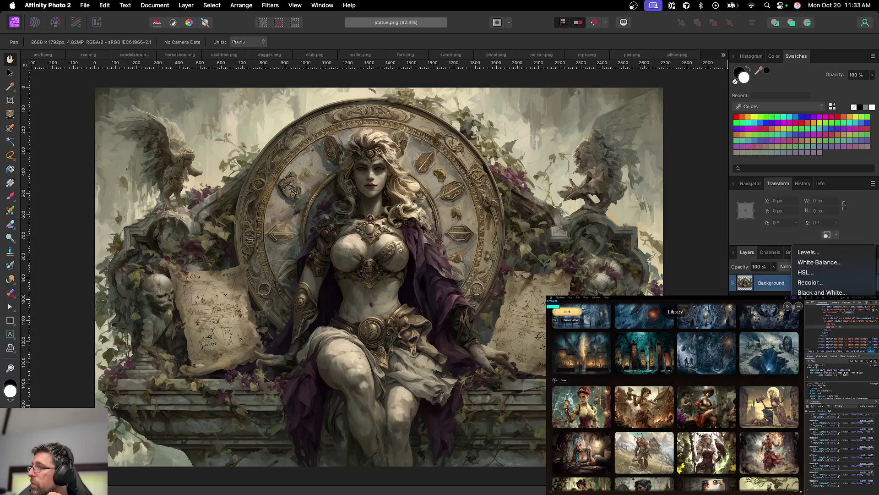
Step: Add a Curves adjustment pulling the low end down slightly and lifting the upper tones, then start an HSL adjustment
{"action": "left_click", "coordinate": [810, 363]}
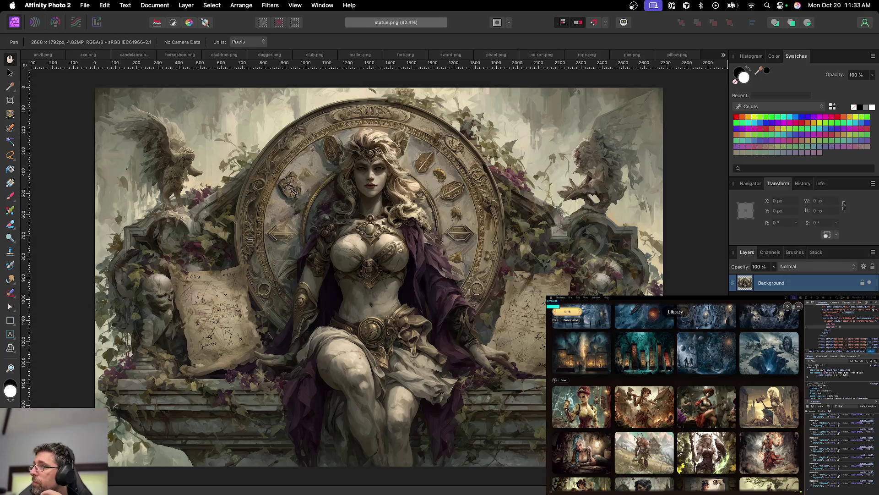
{"action": "left_click_drag", "start_coordinate": [391, 243], "coordinate": [561, 222]}
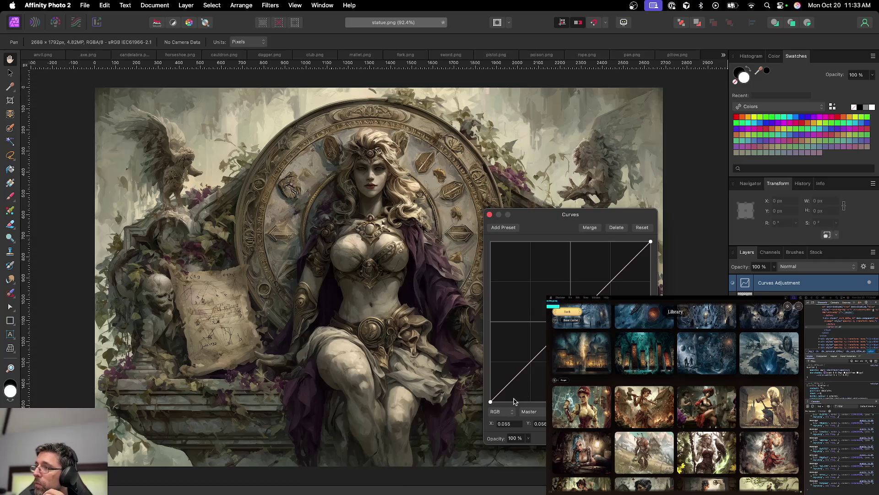
{"action": "left_click_drag", "start_coordinate": [509, 389], "coordinate": [508, 389]}
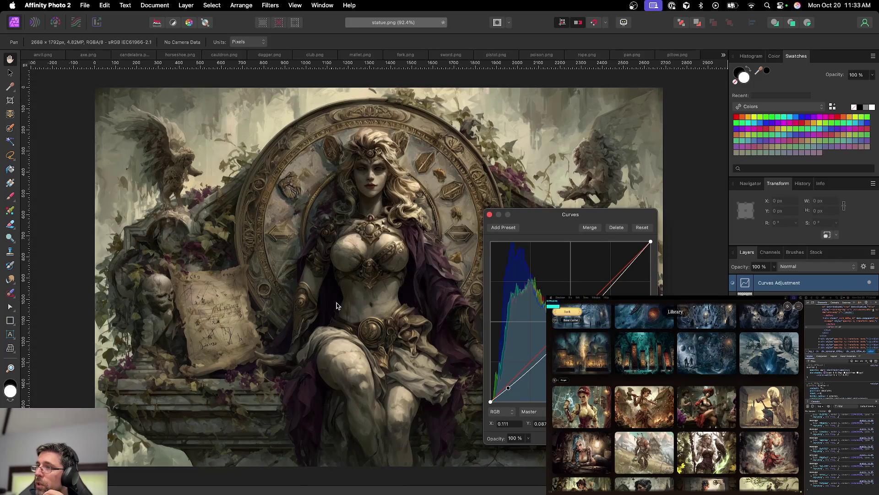
{"action": "left_click_drag", "start_coordinate": [628, 267], "coordinate": [624, 263]}
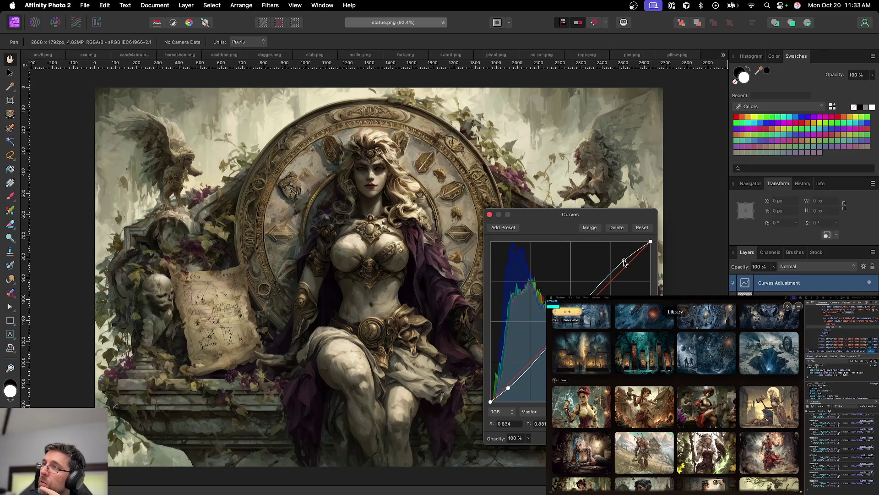
{"action": "left_click", "coordinate": [489, 214]}
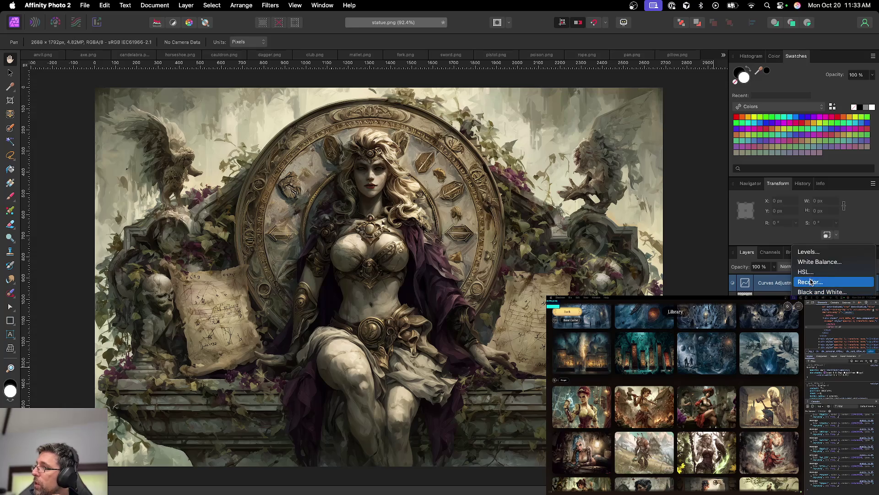
{"action": "key", "text": "super+u"}
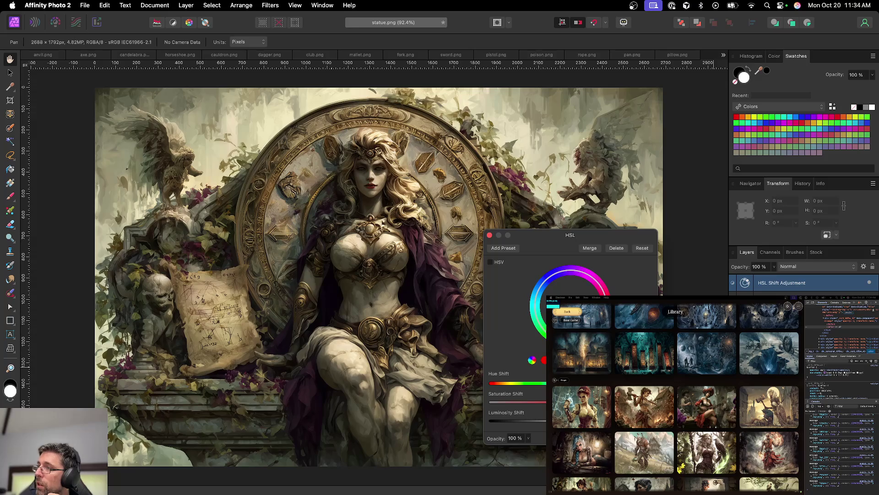
Step: Lower the statue's saturation with HSL Shift and toggle the adjustment to compare colours
{"action": "left_click_drag", "start_coordinate": [542, 403], "coordinate": [508, 404]}
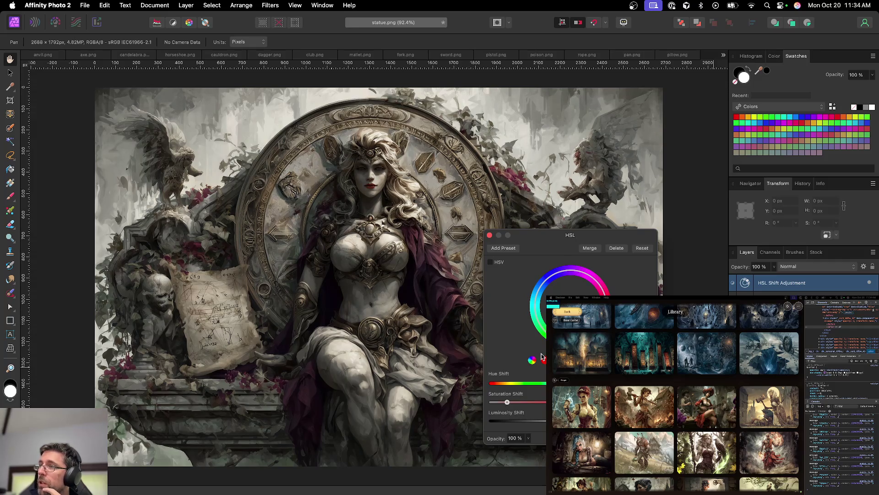
{"action": "left_click", "coordinate": [489, 235]}
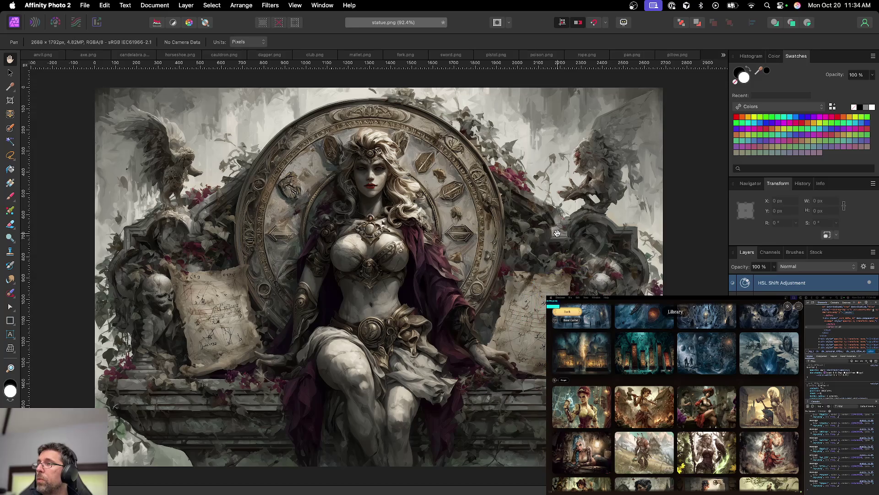
{"action": "left_click", "coordinate": [869, 283]}
{"action": "left_click", "coordinate": [869, 283]}
{"action": "left_click", "coordinate": [870, 283]}
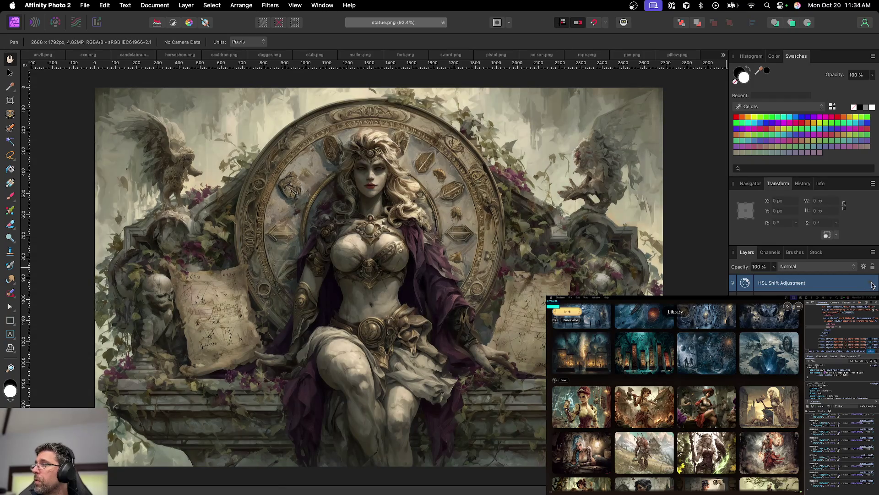
{"action": "left_click", "coordinate": [869, 283]}
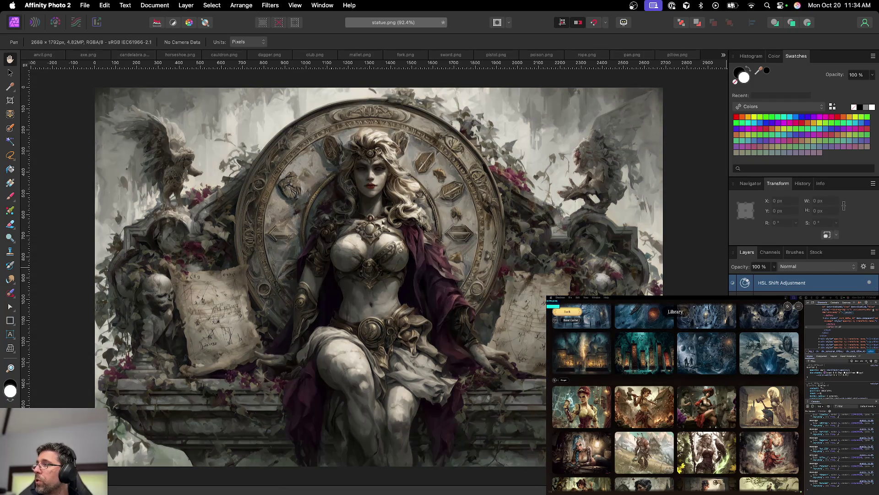
{"action": "left_click", "coordinate": [870, 283]}
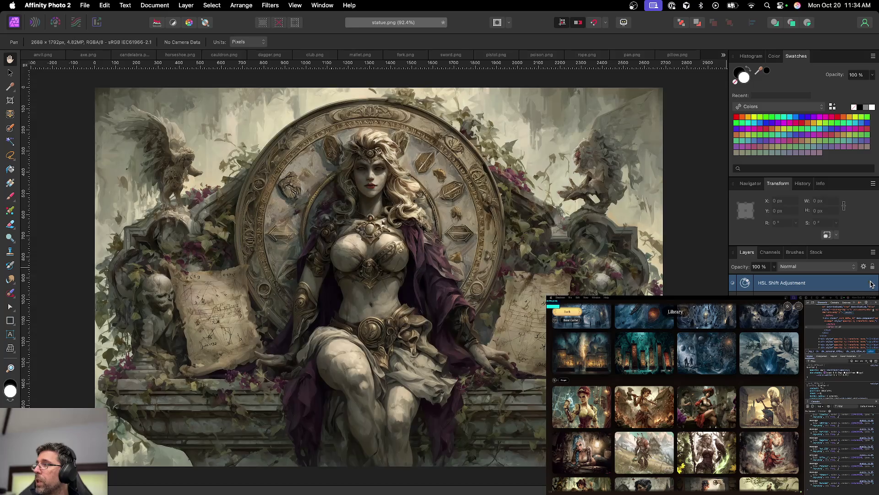
{"action": "left_click", "coordinate": [870, 282]}
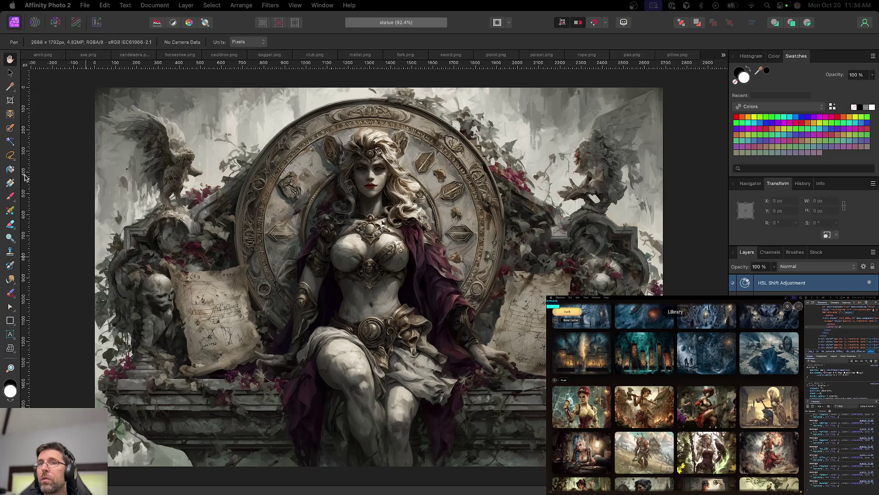
Step: Export the statue image as statue.png and close it
{"action": "key", "text": "super+alt+shift+s"}
{"action": "key", "text": "Return"}
{"action": "key", "text": "Return"}
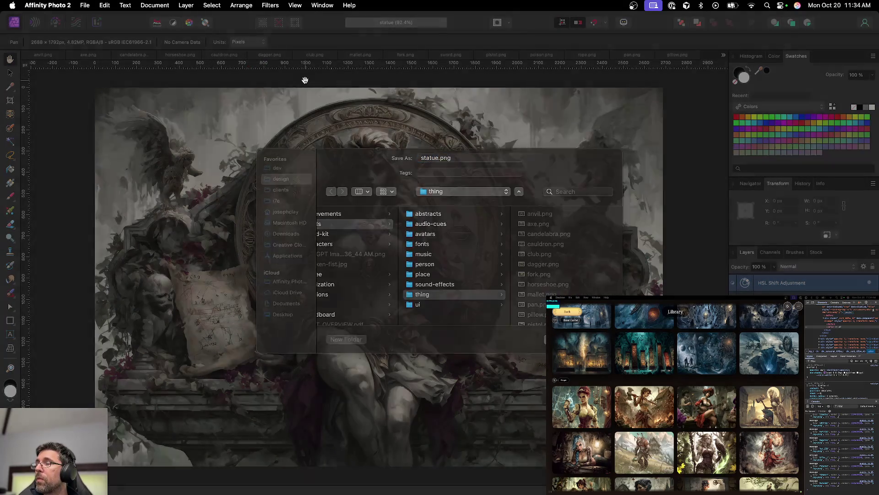
{"action": "key", "text": "super+w"}
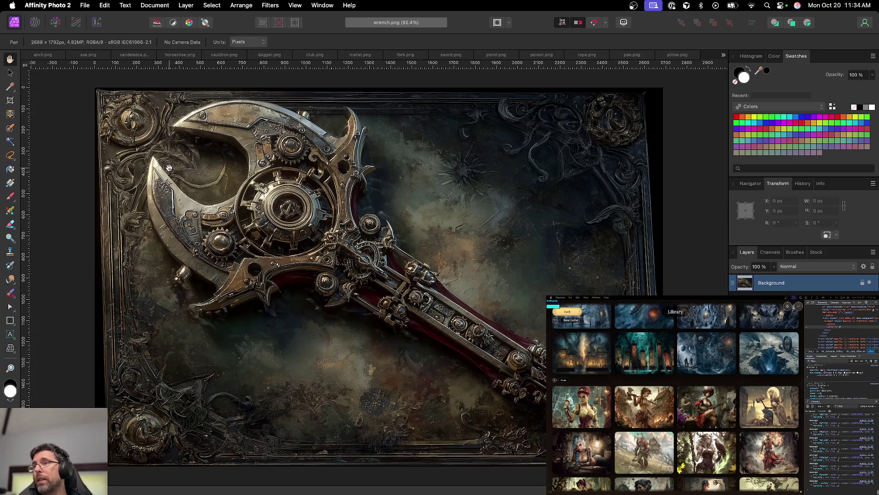
Step: Look through the brush, dodge, smudge, eraser and mixer brush tools
{"action": "key", "text": "b"}
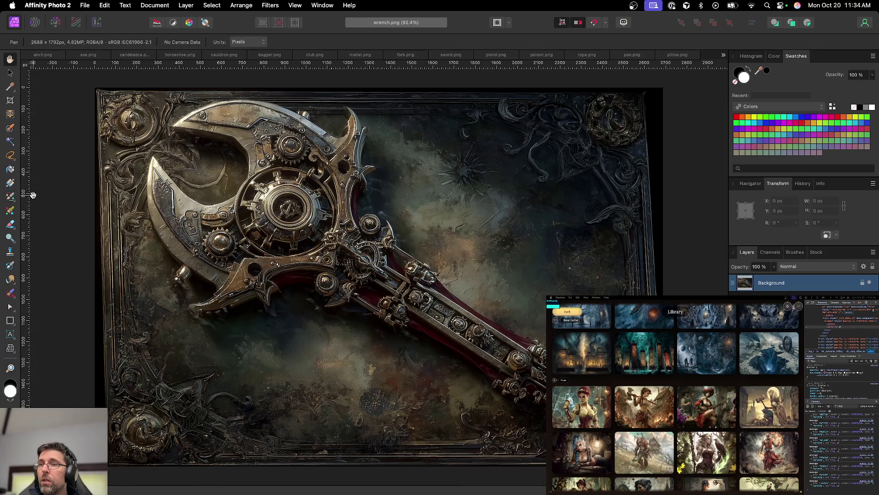
{"action": "key", "text": "b"}
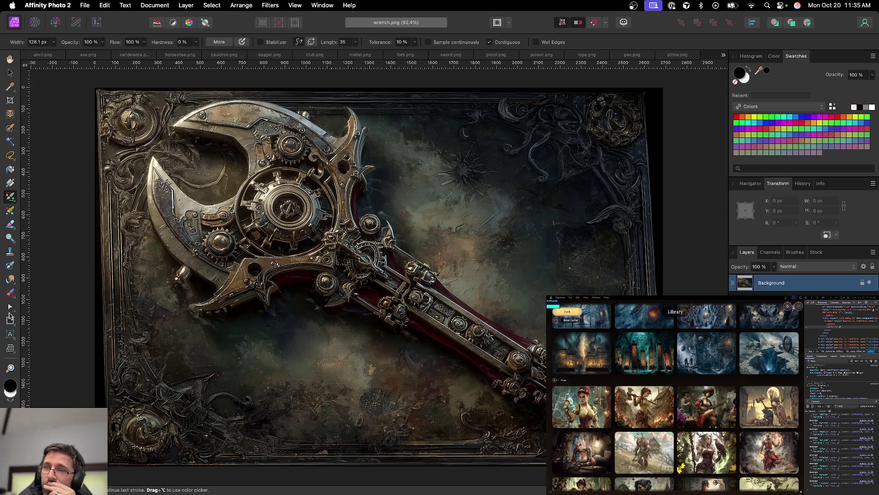
{"action": "left_click", "coordinate": [11, 310]}
{"action": "left_click", "coordinate": [10, 292]}
{"action": "left_click", "coordinate": [10, 237]}
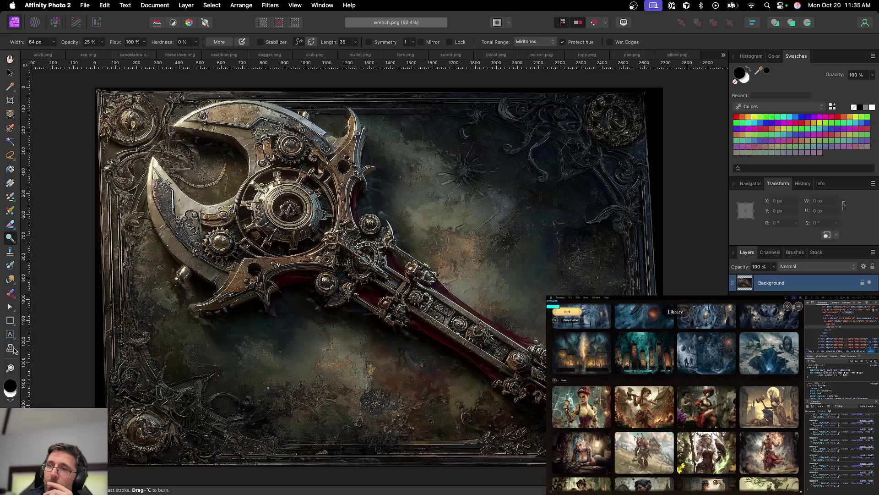
{"action": "left_click", "coordinate": [11, 279]}
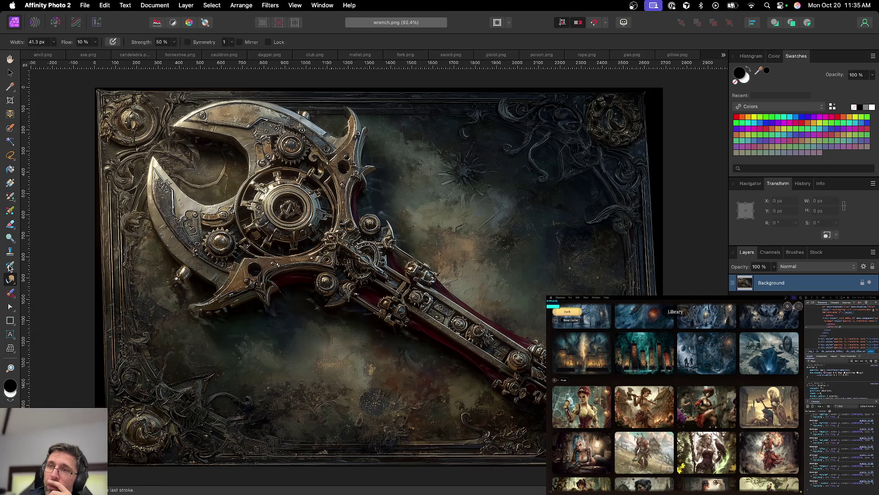
{"action": "left_click", "coordinate": [11, 239]}
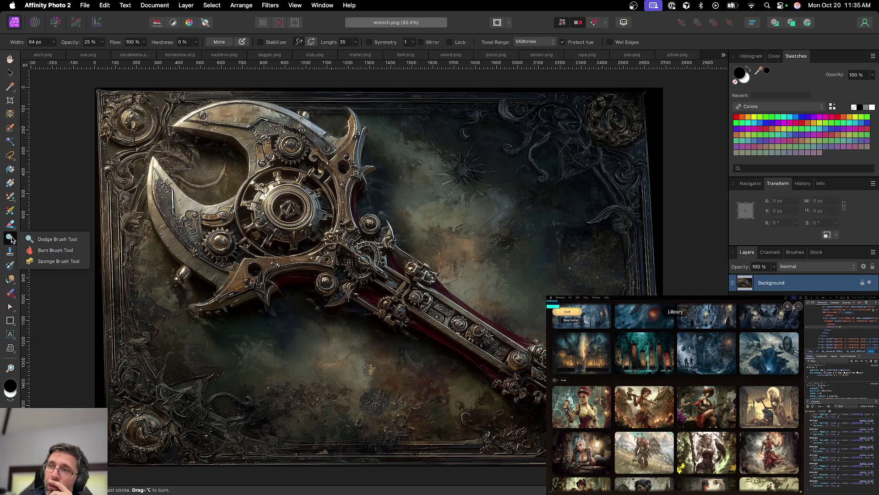
{"action": "left_click", "coordinate": [10, 225]}
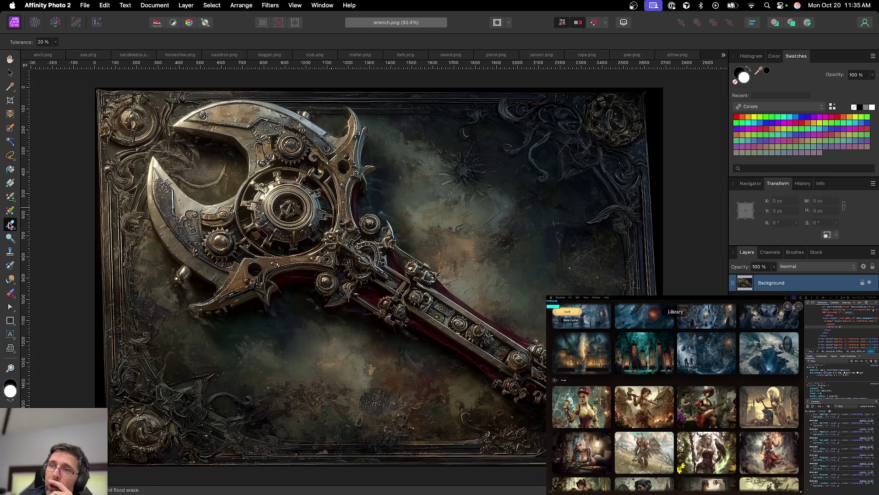
{"action": "left_click", "coordinate": [10, 211]}
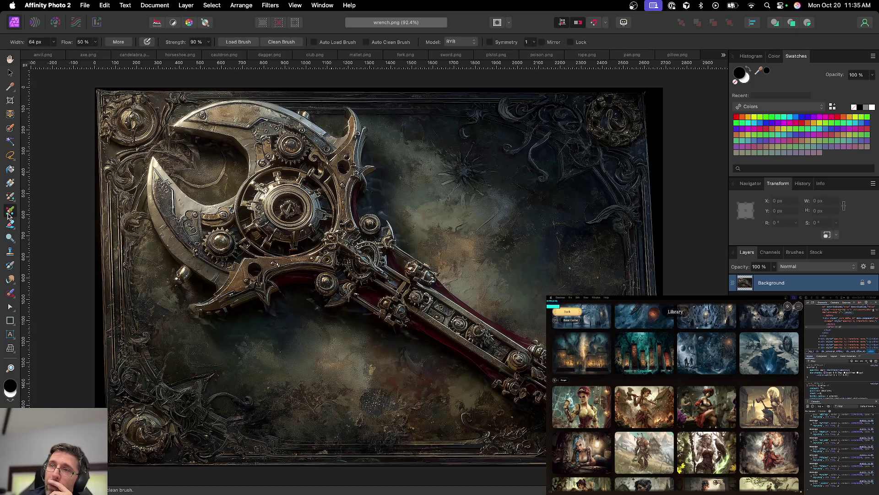
{"action": "left_click", "coordinate": [10, 197]}
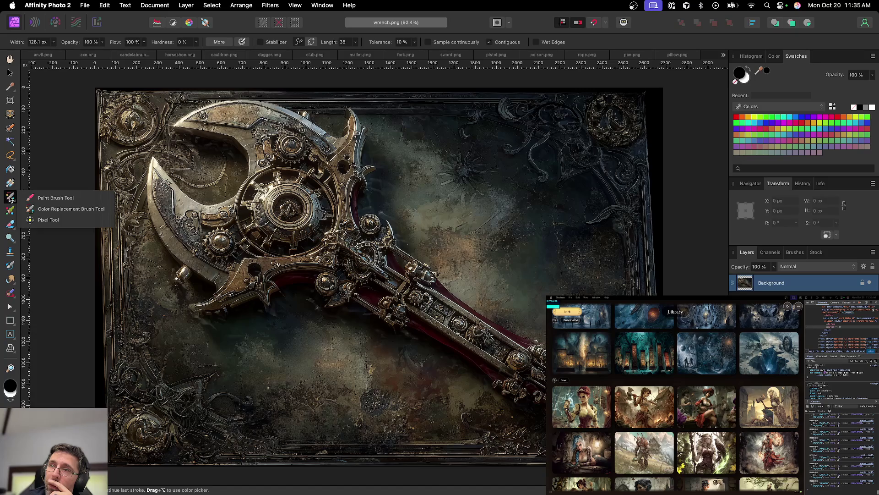
Step: Look through the mesh warp, shape, text and node tool variants
{"action": "left_click", "coordinate": [11, 350]}
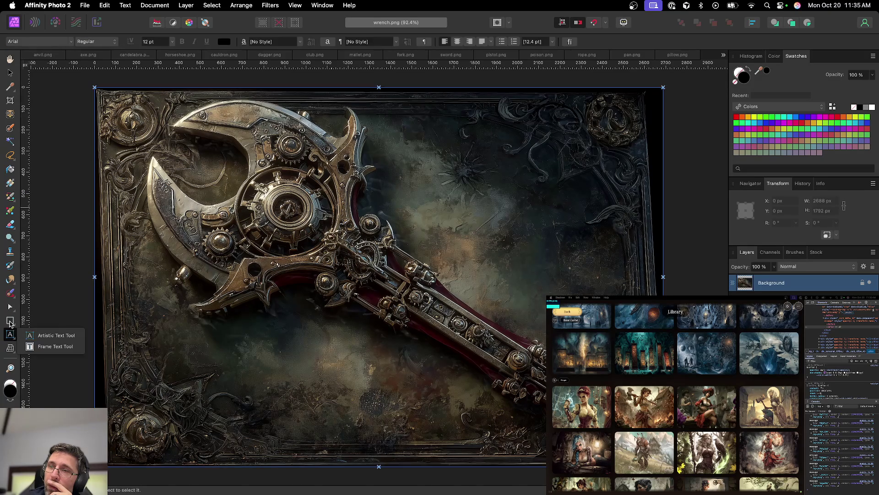
{"action": "left_click", "coordinate": [10, 321]}
{"action": "left_click", "coordinate": [10, 334]}
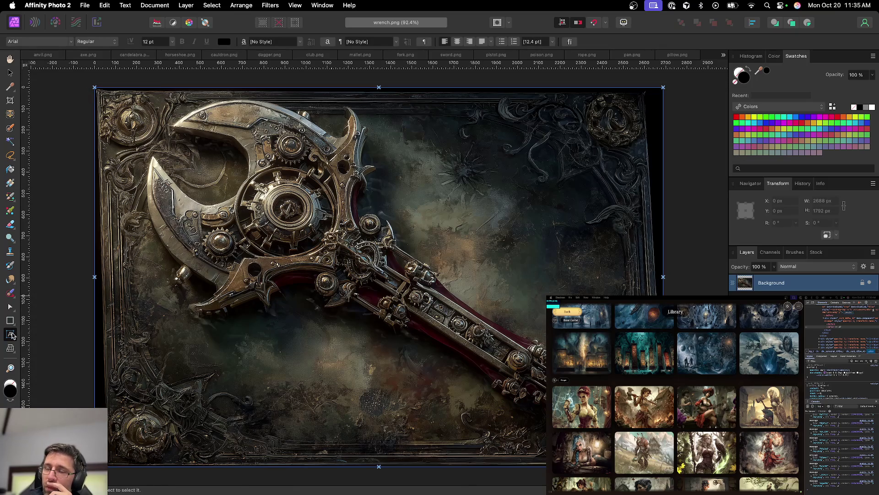
{"action": "left_click", "coordinate": [11, 335]}
{"action": "left_click", "coordinate": [10, 322]}
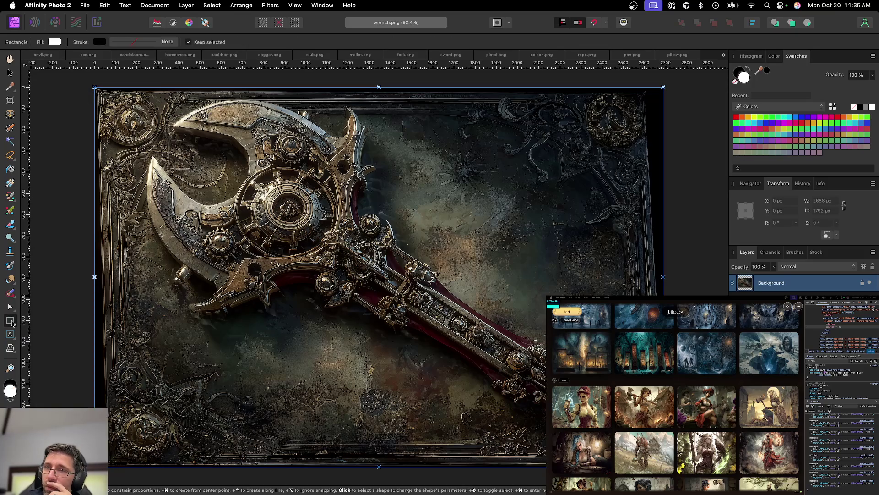
{"action": "left_click", "coordinate": [10, 308]}
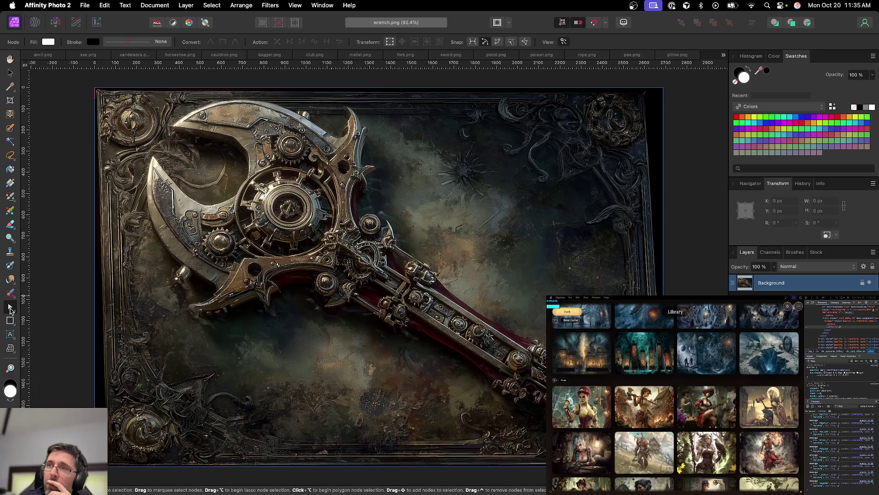
Step: With the Move tool, unlock the wrench Background layer and tilt it about -1.4 degrees
{"action": "left_click", "coordinate": [11, 72]}
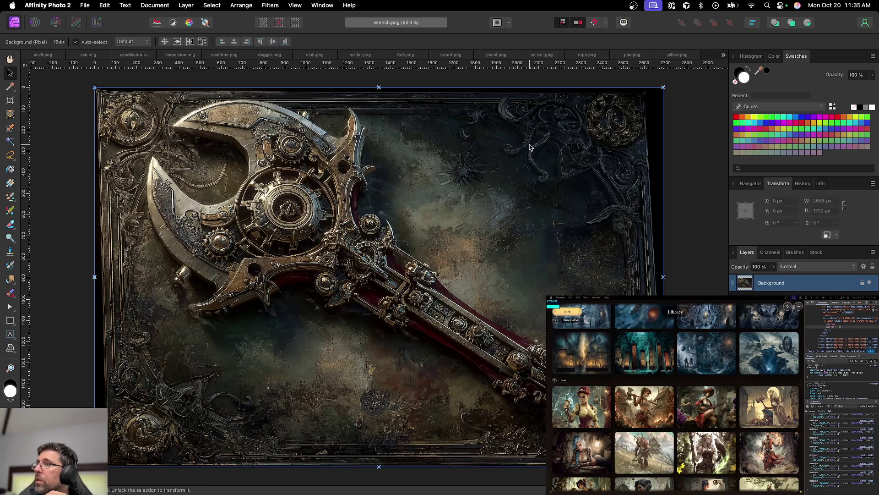
{"action": "mouse_move", "coordinate": [665, 89]}
{"action": "left_mouse_down"}
{"action": "mouse_move", "coordinate": [672, 112]}
{"action": "mouse_move", "coordinate": [668, 87]}
{"action": "mouse_move", "coordinate": [676, 96]}
{"action": "mouse_move", "coordinate": [666, 143]}
{"action": "left_mouse_up"}
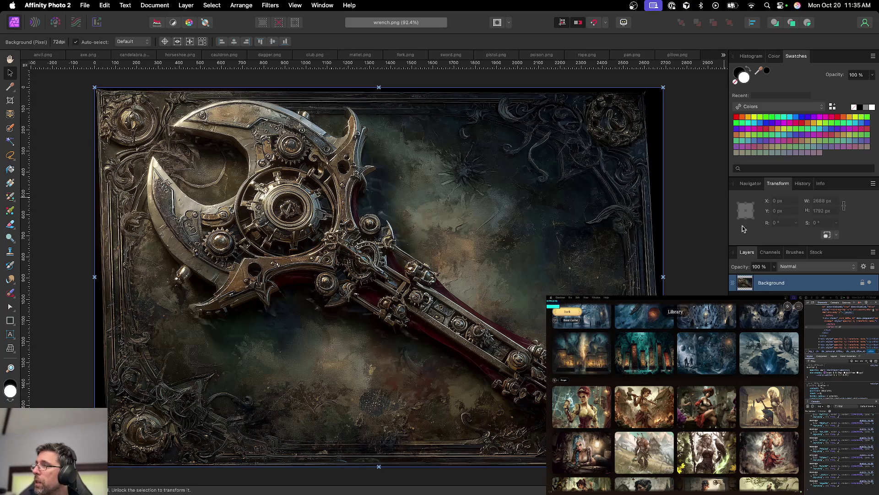
{"action": "left_click", "coordinate": [862, 282]}
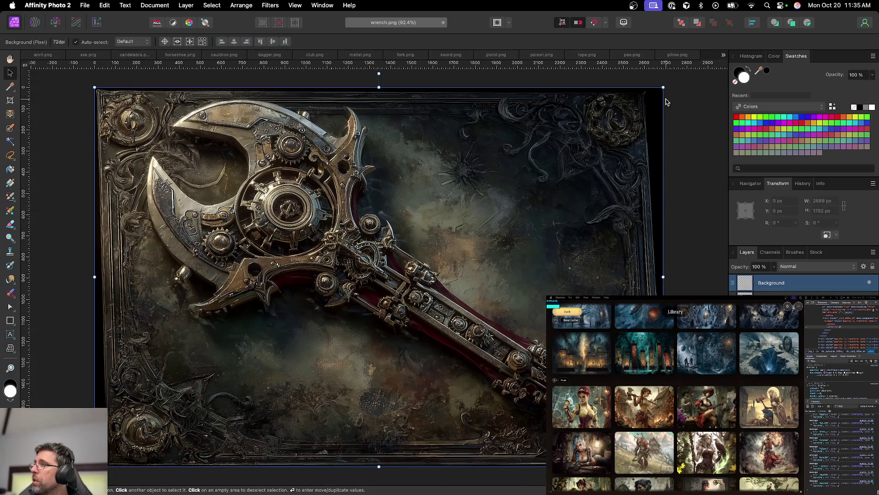
{"action": "left_click_drag", "start_coordinate": [667, 86], "coordinate": [668, 95]}
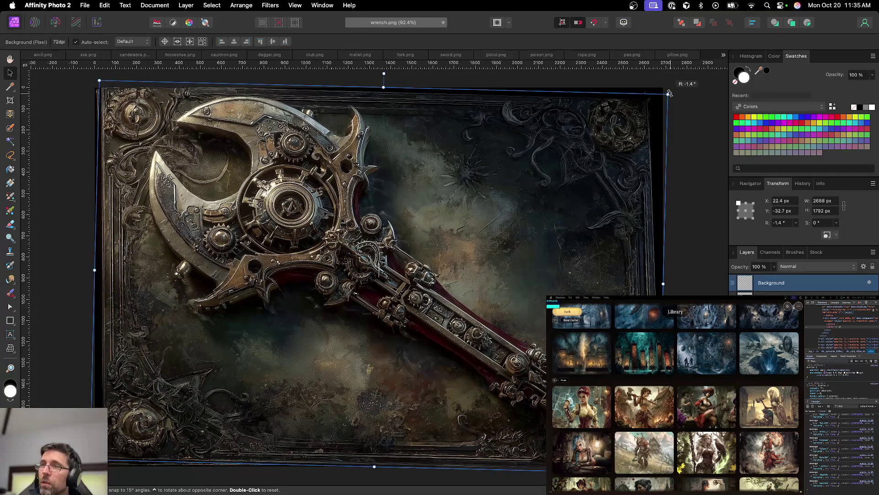
Step: Add a vertical guide at the left canvas edge and a horizontal guide at Y 37 px, then undo the tilt
{"action": "mouse_move", "coordinate": [22, 297]}
{"action": "left_mouse_down"}
{"action": "mouse_move", "coordinate": [88, 291]}
{"action": "mouse_move", "coordinate": [100, 299]}
{"action": "left_mouse_up"}
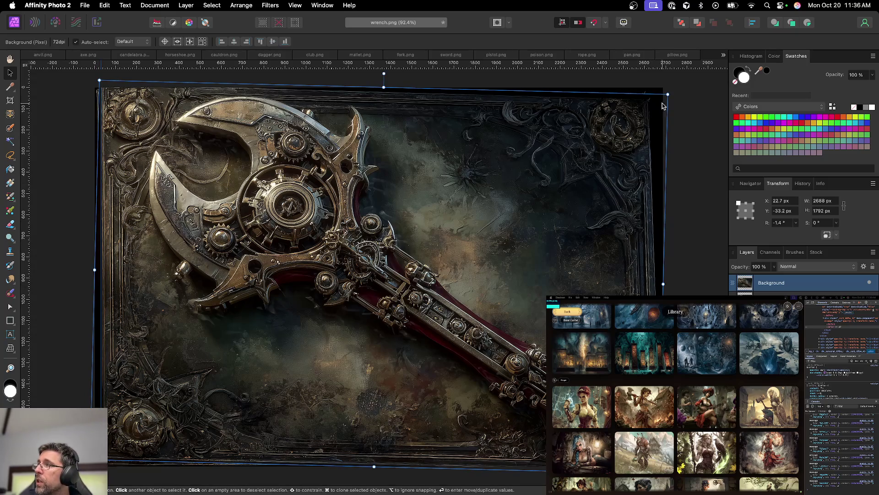
{"action": "left_click_drag", "start_coordinate": [547, 64], "coordinate": [544, 96]}
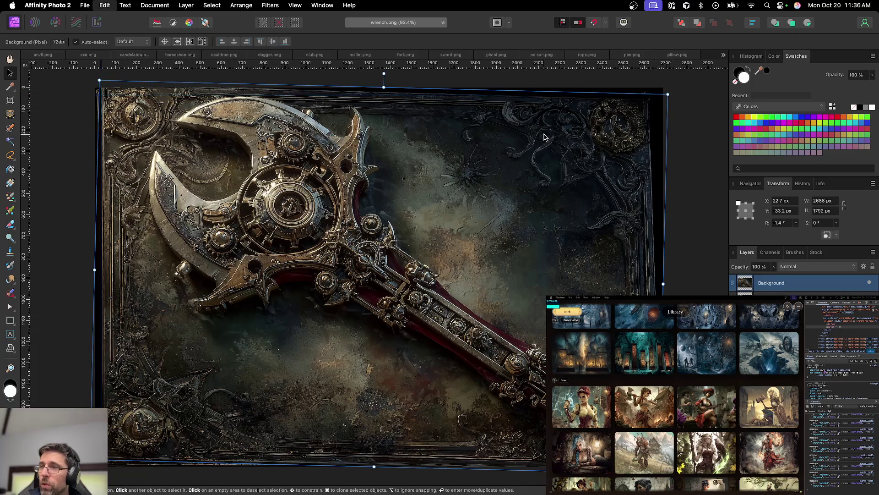
{"action": "key", "text": "super+z"}
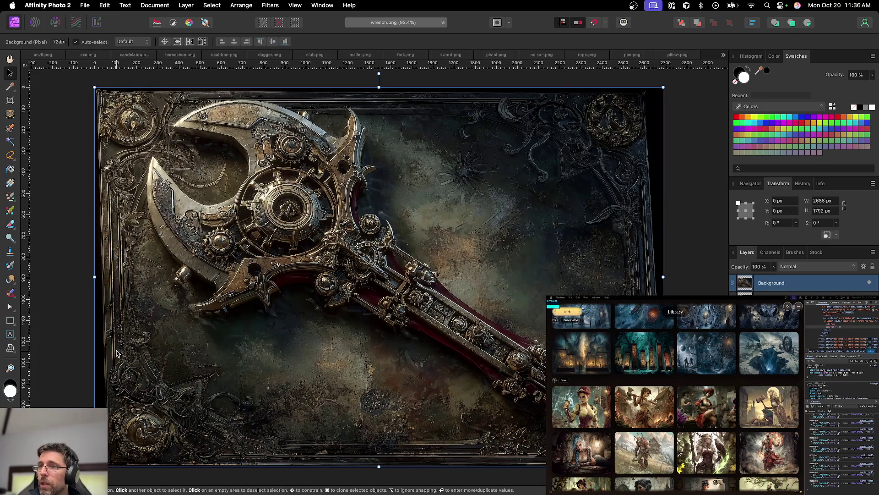
{"action": "left_click", "coordinate": [11, 350]}
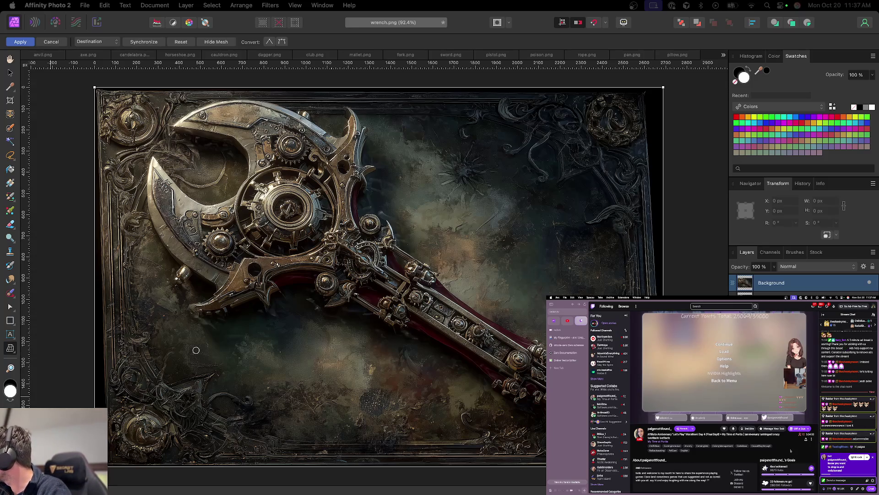
Step: Drag the bottom-left mesh corner slightly and apply the mesh warp to the wrench image
{"action": "left_click", "coordinate": [873, 457]}
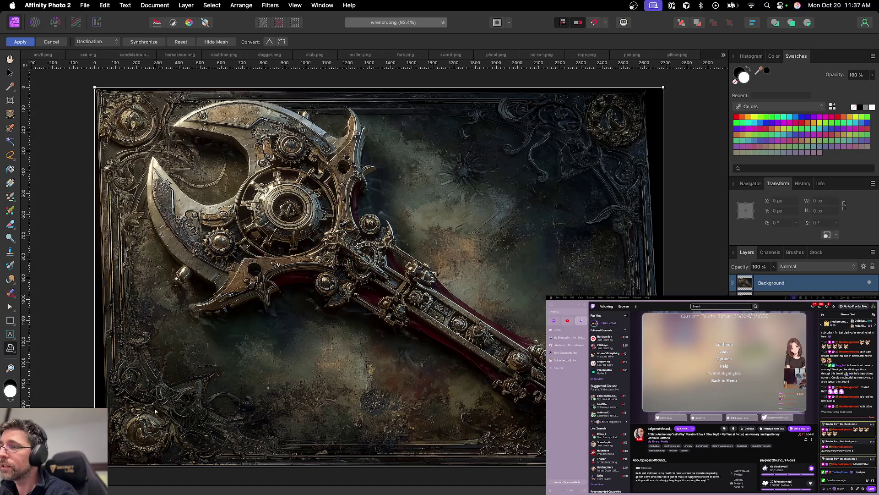
{"action": "left_click_drag", "start_coordinate": [110, 461], "coordinate": [112, 459]}
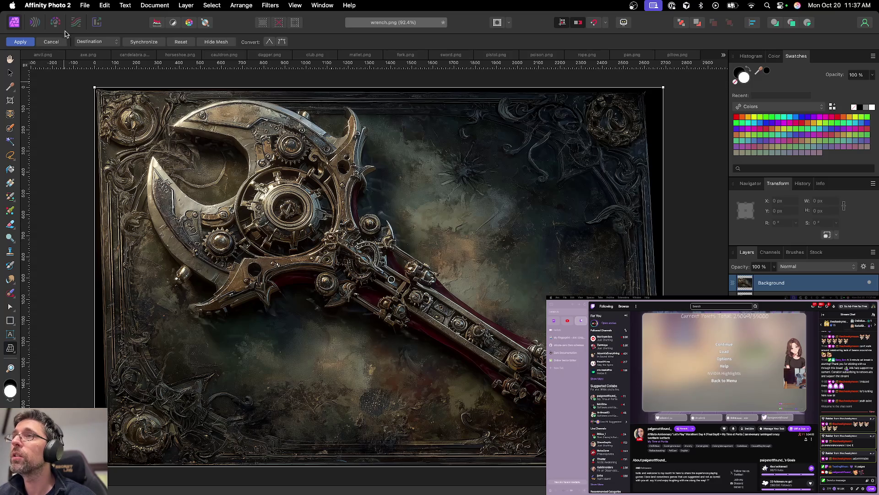
{"action": "left_click", "coordinate": [24, 43]}
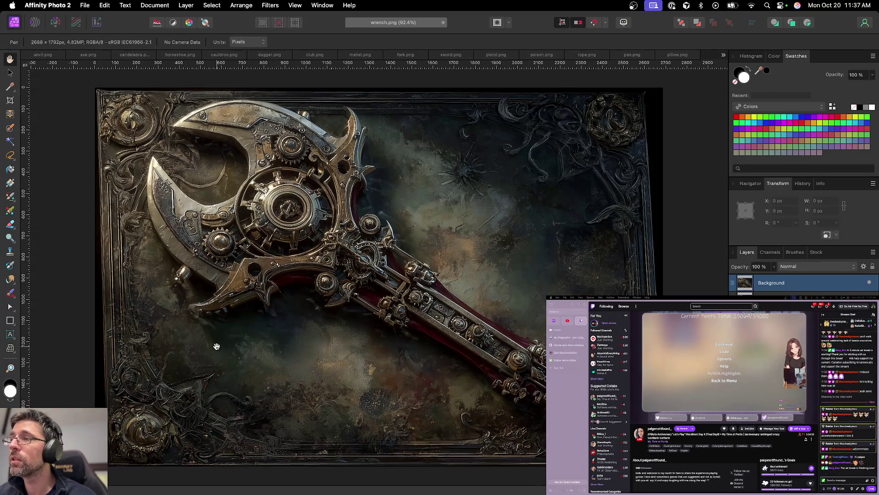
{"action": "scroll", "coordinate": [283, 325], "scroll_direction": "down", "scroll_amount": 3}
{"action": "left_click_drag", "start_coordinate": [283, 325], "coordinate": [288, 355]}
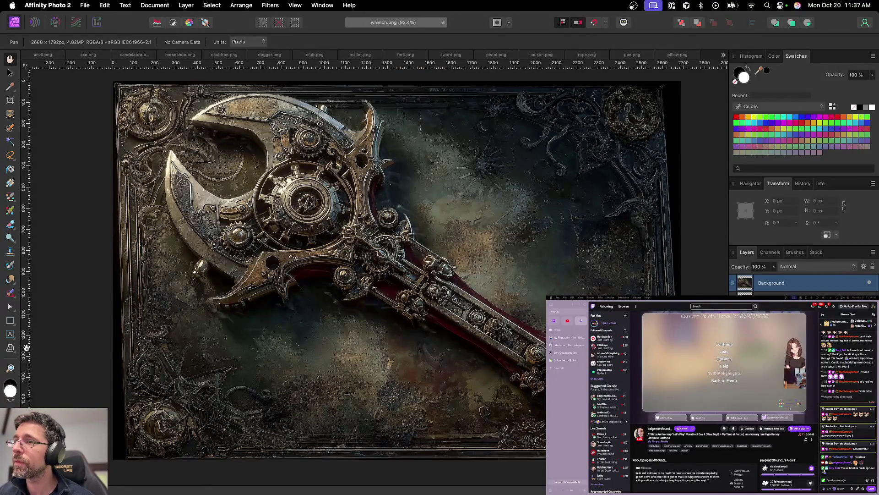
Step: Try node conversion and Perspective warping, then return to Mesh Warp and commit with the Move tool
{"action": "left_click", "coordinate": [10, 348]}
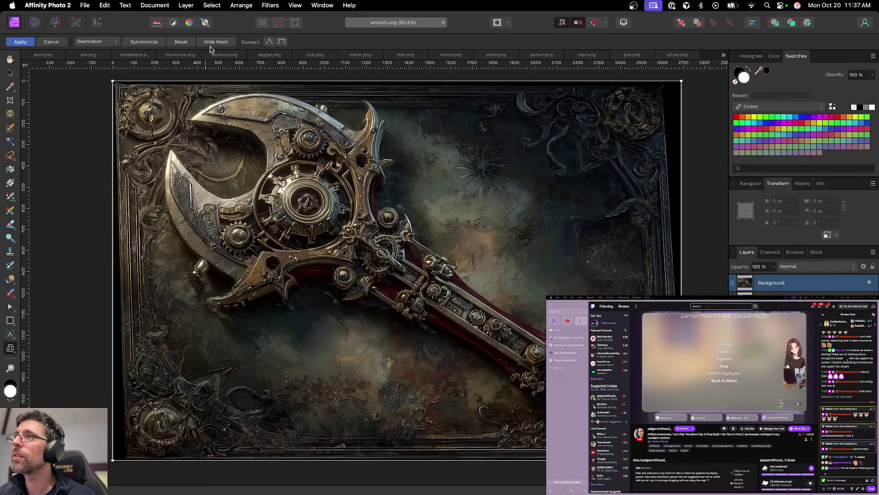
{"action": "left_click", "coordinate": [269, 42]}
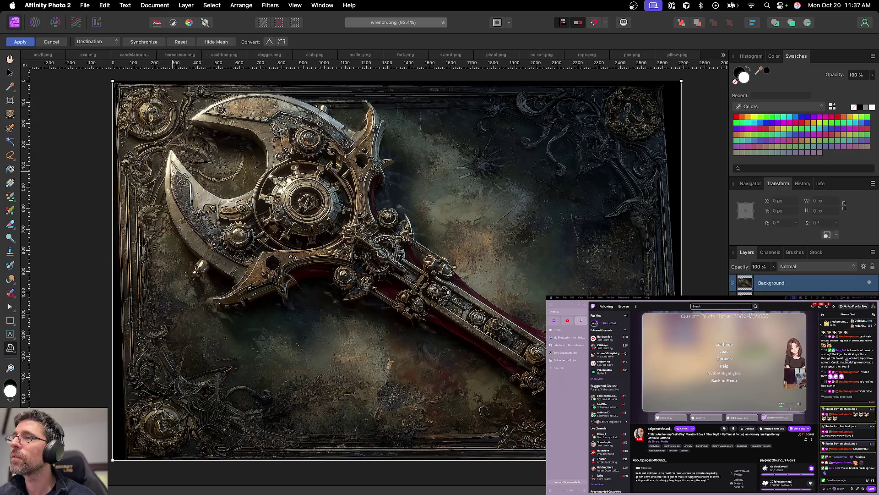
{"action": "left_click", "coordinate": [10, 349]}
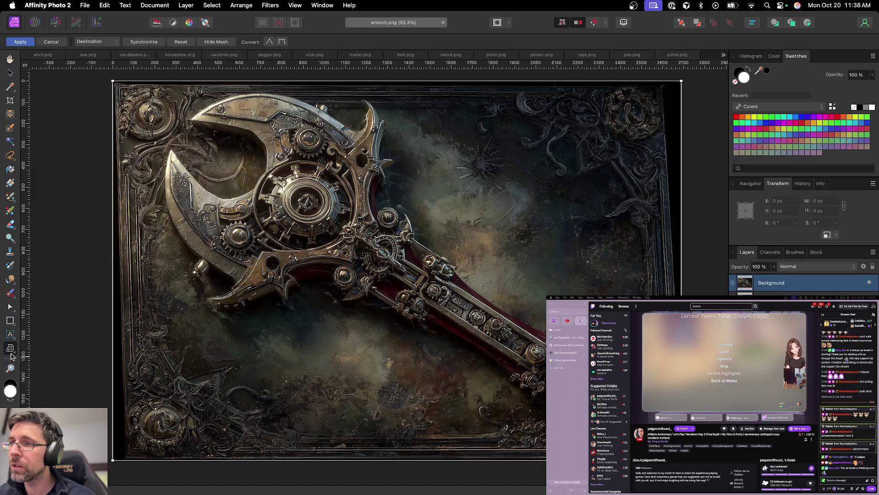
{"action": "left_click", "coordinate": [51, 360]}
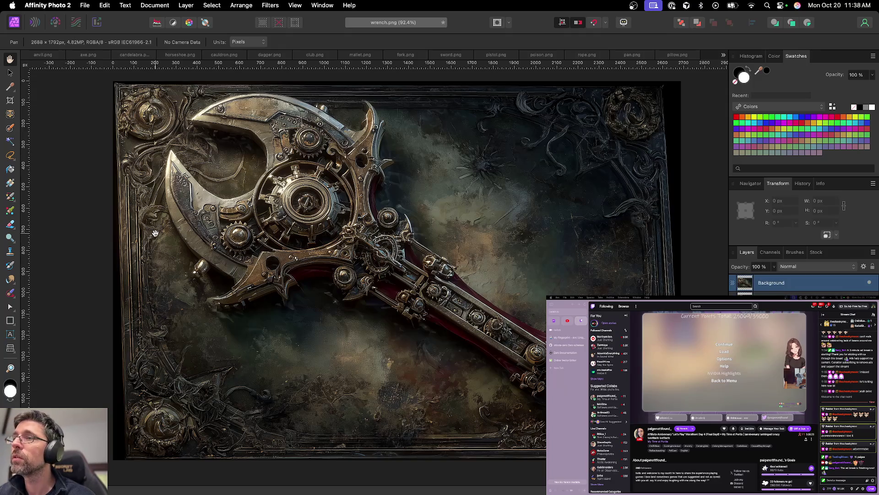
{"action": "left_click", "coordinate": [11, 348]}
{"action": "left_click", "coordinate": [24, 351]}
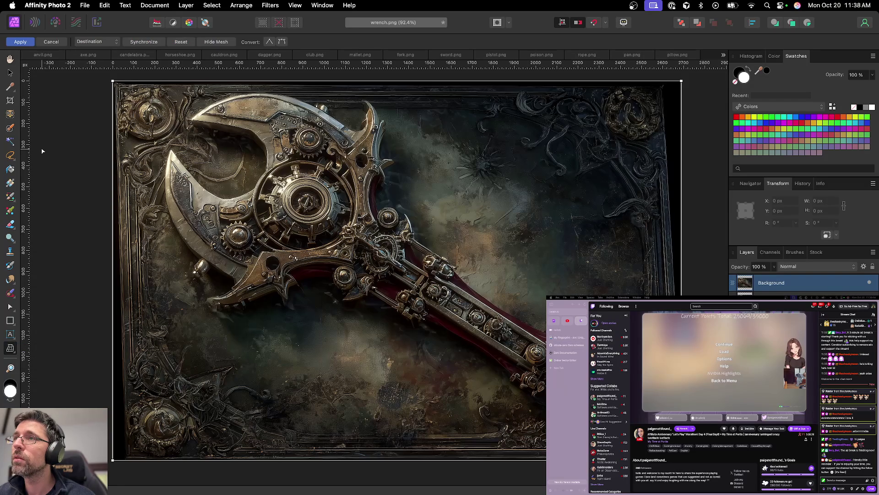
{"action": "left_click", "coordinate": [11, 73]}
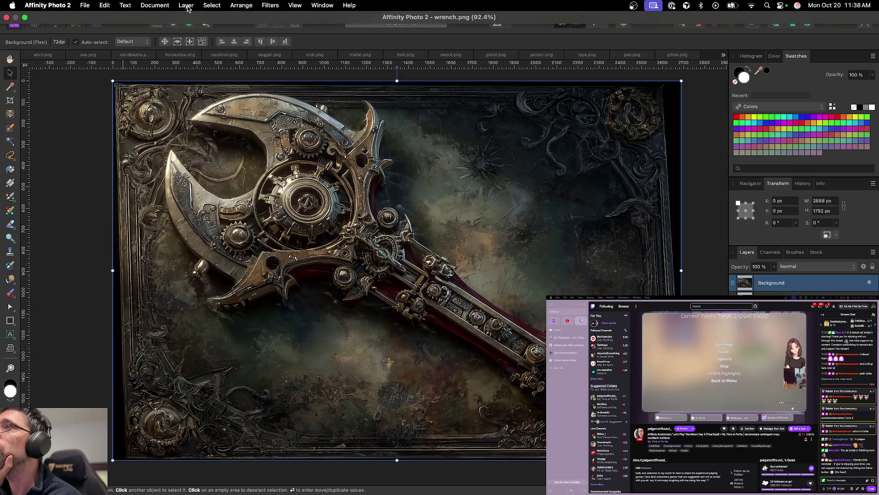
{"action": "left_click", "coordinate": [182, 6]}
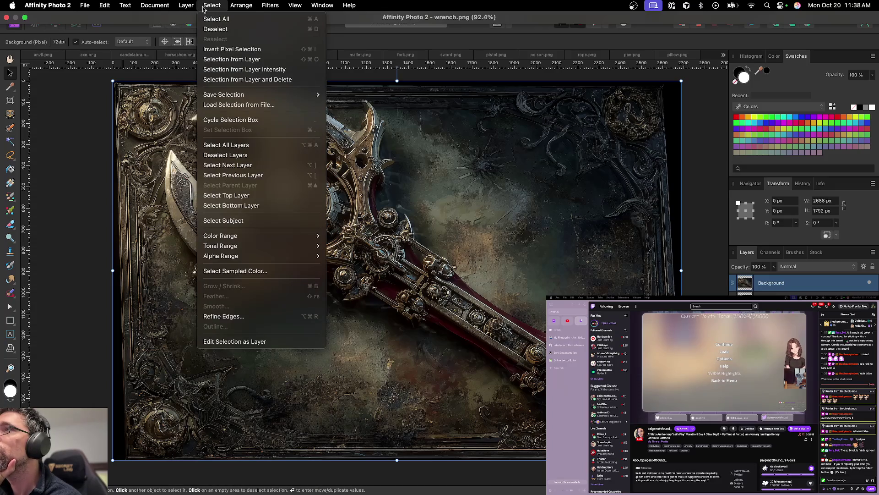
{"action": "left_click", "coordinate": [203, 9]}
{"action": "right_click", "coordinate": [211, 147]}
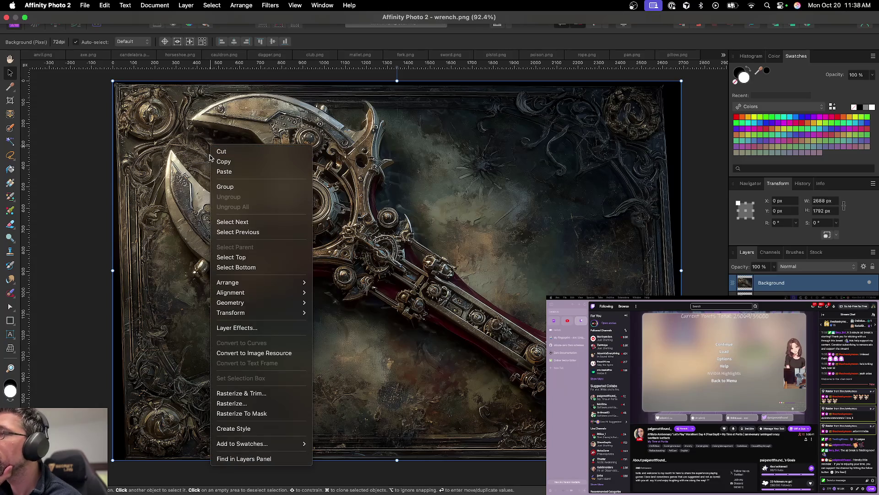
{"action": "mouse_move", "coordinate": [257, 316]}
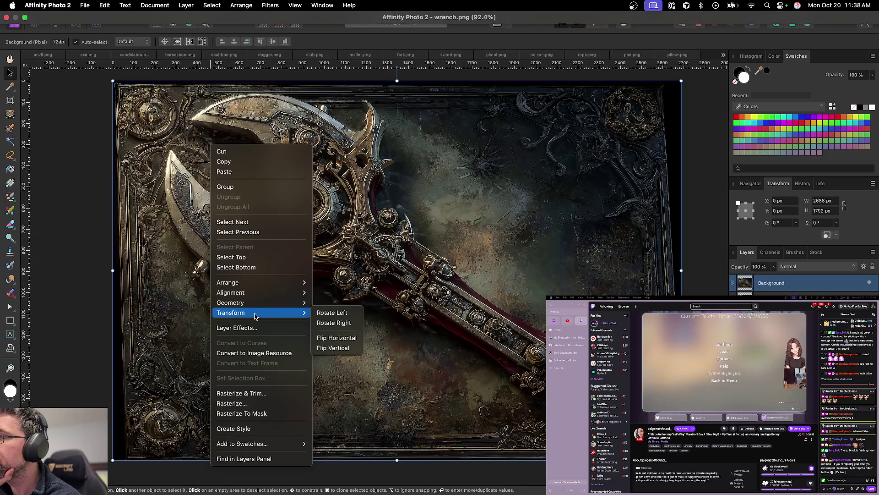
{"action": "left_click", "coordinate": [101, 332]}
{"action": "left_click_drag", "start_coordinate": [113, 460], "coordinate": [108, 460]}
{"action": "key", "text": "super+z"}
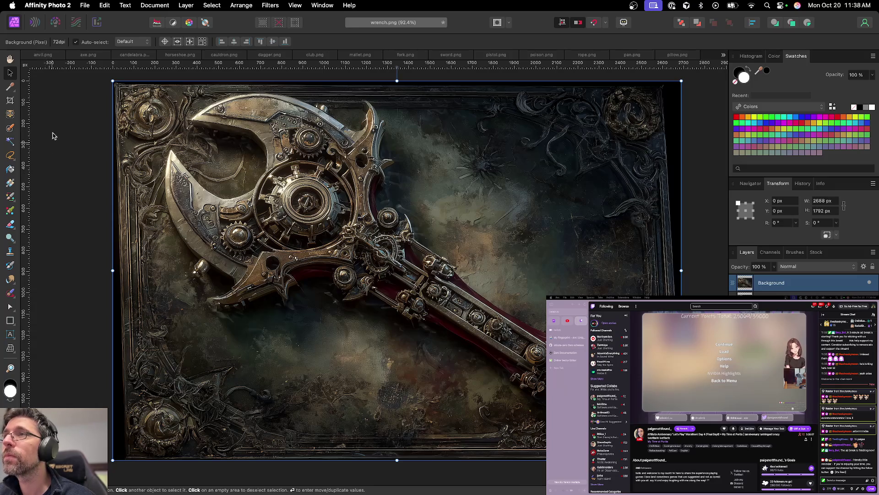
{"action": "left_click", "coordinate": [155, 5]}
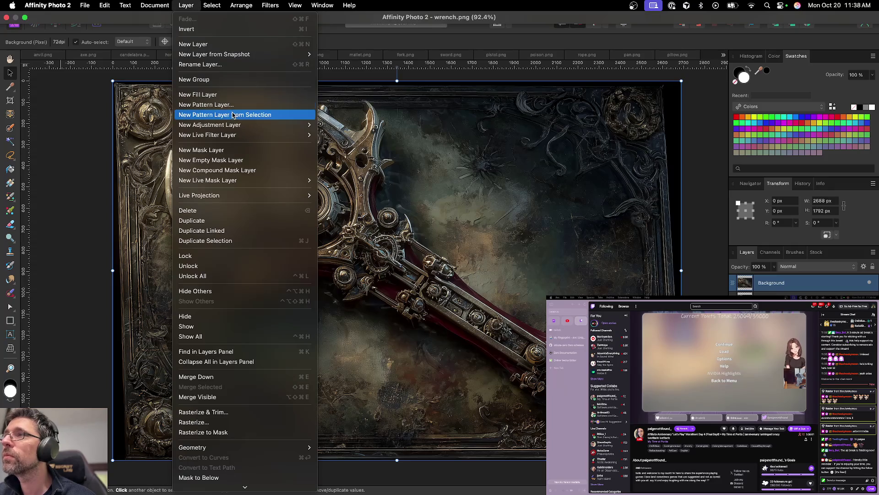
{"action": "mouse_move", "coordinate": [244, 133]}
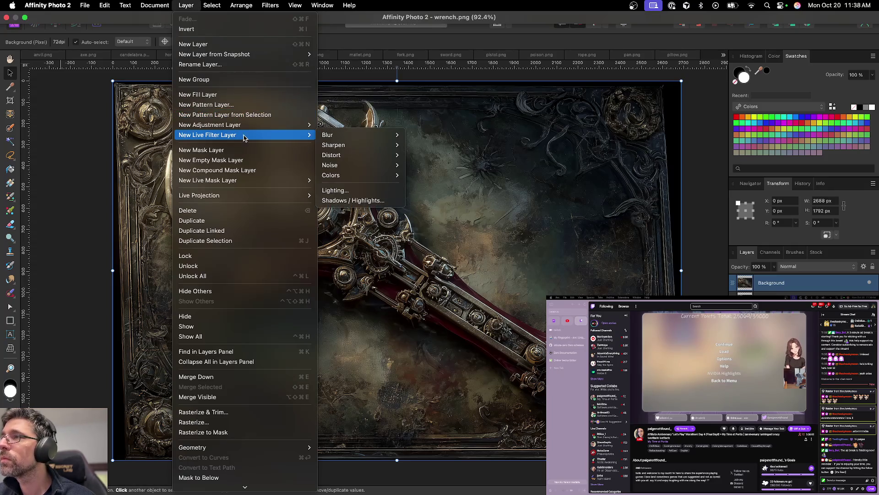
{"action": "scroll", "coordinate": [247, 249], "scroll_direction": "down", "scroll_amount": 1}
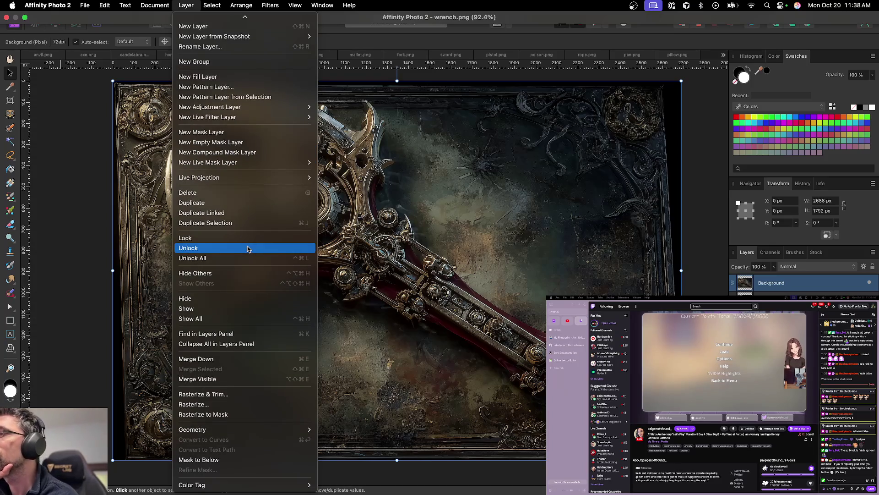
{"action": "mouse_move", "coordinate": [174, 5]}
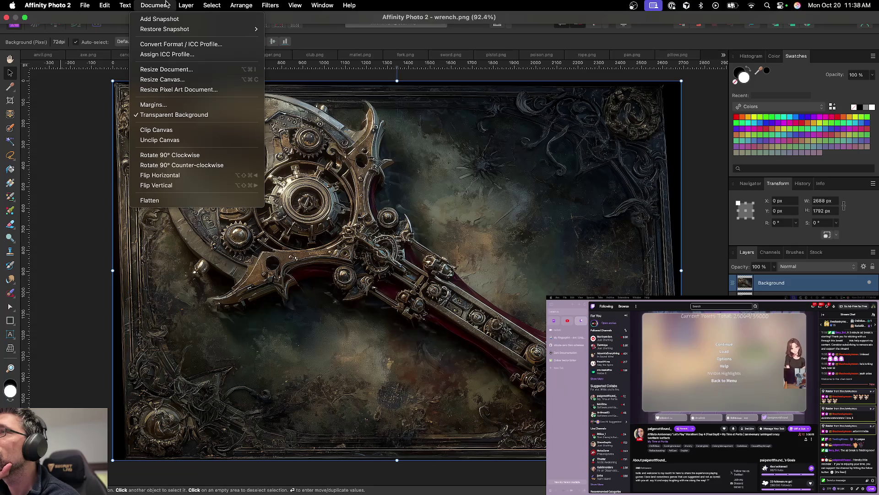
{"action": "key", "text": "Escape"}
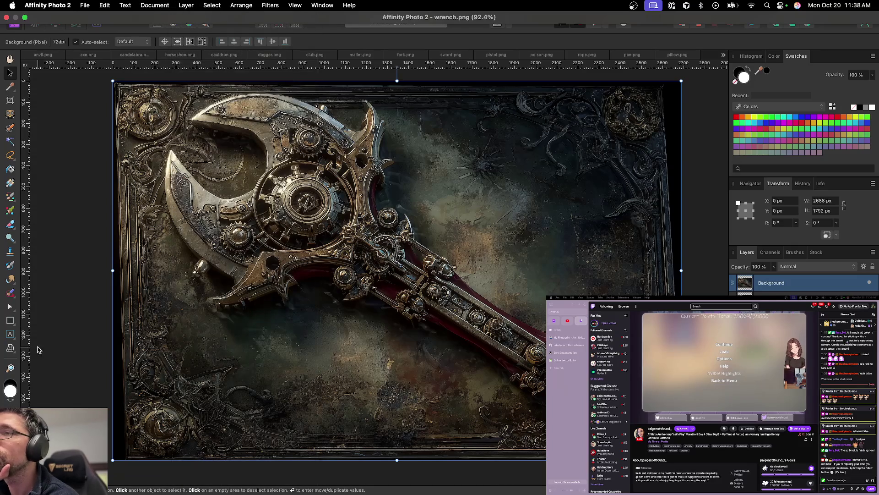
{"action": "left_click", "coordinate": [10, 349]}
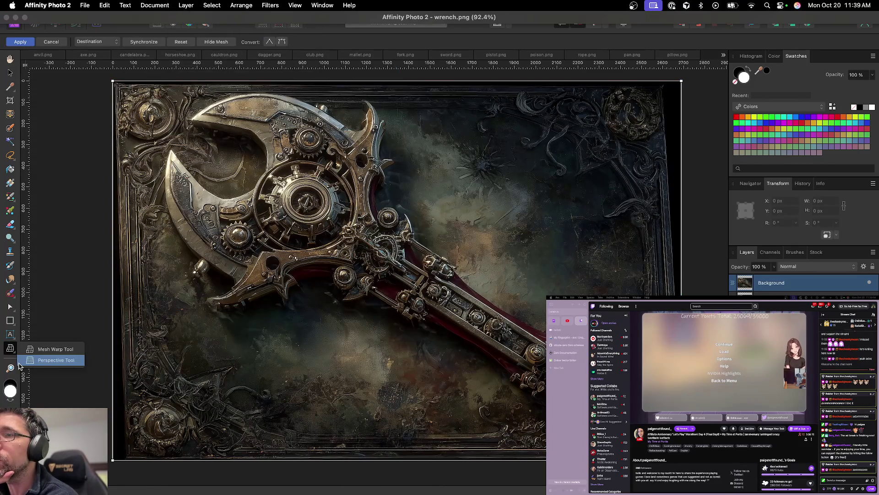
Step: Start a Dual plane perspective warp and pull the fold bottom and left edge slightly outward
{"action": "left_click", "coordinate": [270, 5]}
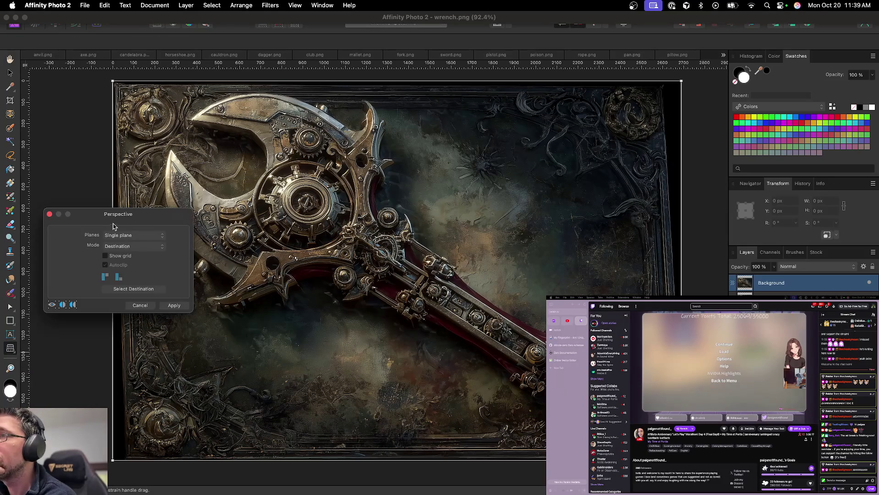
{"action": "left_click", "coordinate": [137, 236]}
{"action": "left_click", "coordinate": [136, 246]}
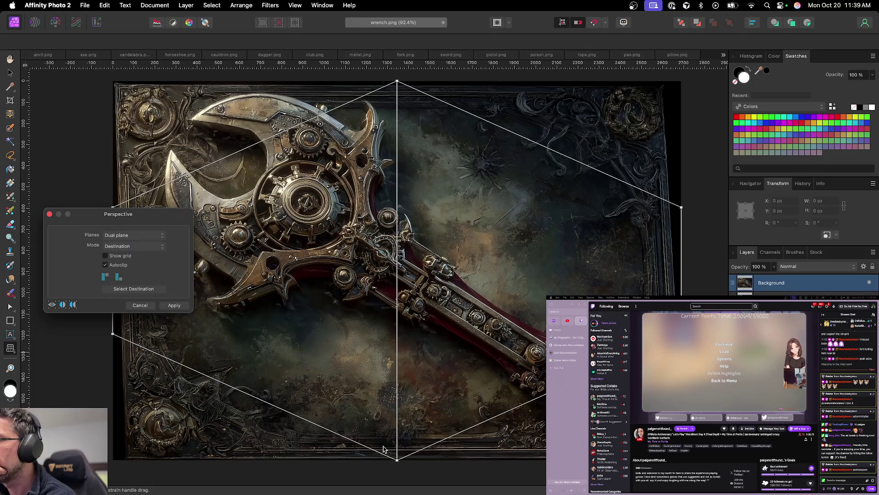
{"action": "mouse_move", "coordinate": [397, 464]}
{"action": "left_mouse_down"}
{"action": "mouse_move", "coordinate": [389, 463]}
{"action": "mouse_move", "coordinate": [396, 464]}
{"action": "left_mouse_up"}
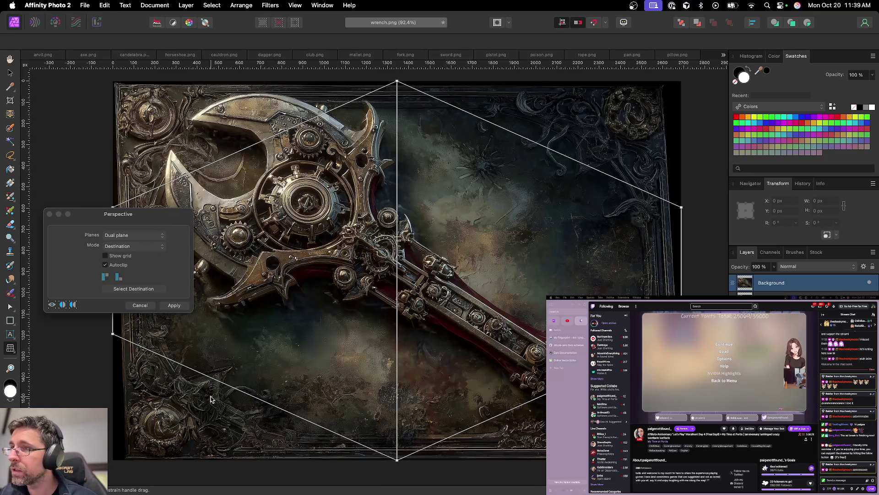
{"action": "left_click_drag", "start_coordinate": [111, 334], "coordinate": [105, 335]}
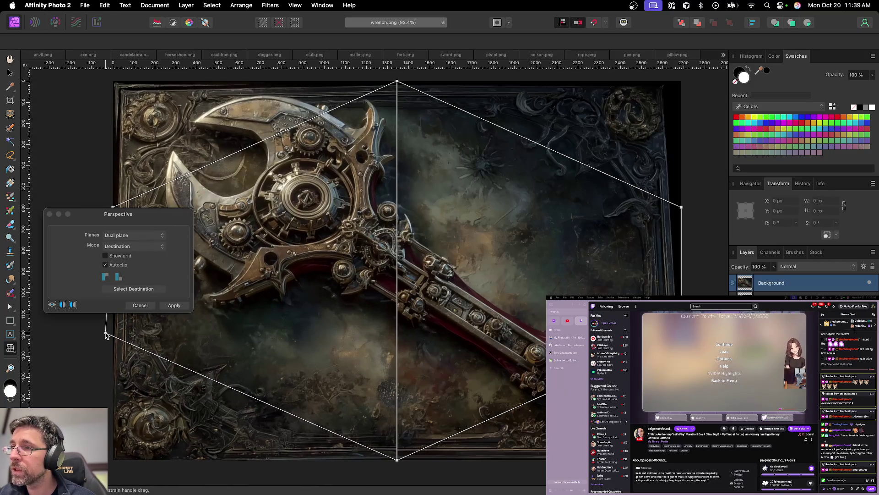
{"action": "mouse_move", "coordinate": [138, 229]}
{"action": "left_mouse_down"}
{"action": "mouse_move", "coordinate": [197, 302]}
{"action": "mouse_move", "coordinate": [327, 372]}
{"action": "left_mouse_up"}
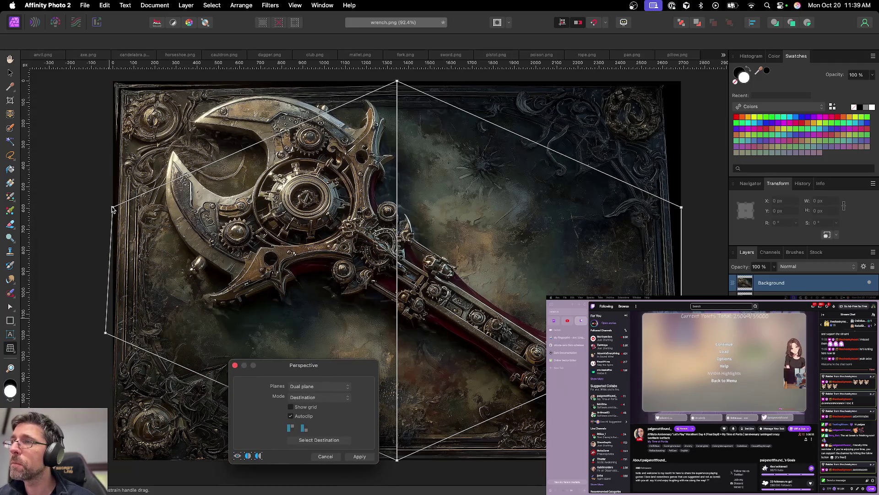
Step: Fine-tune the left, top and right warp points outward and apply the perspective warp
{"action": "left_click_drag", "start_coordinate": [113, 207], "coordinate": [109, 207]}
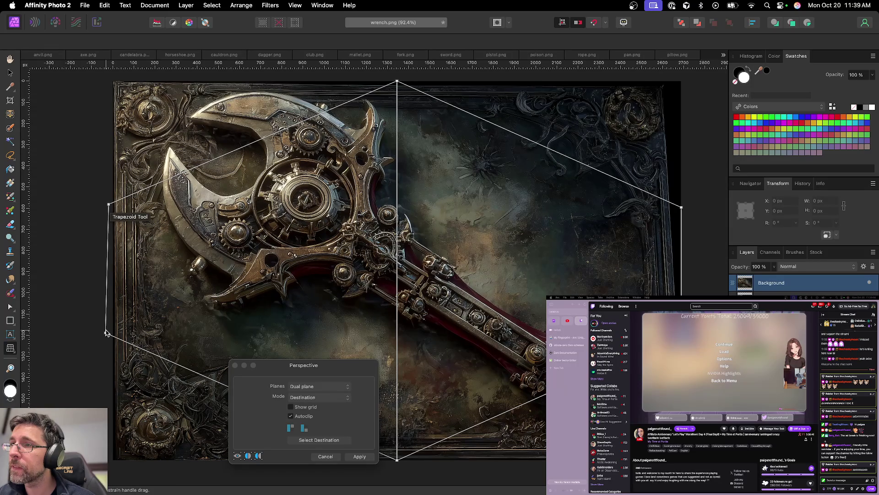
{"action": "left_click_drag", "start_coordinate": [106, 332], "coordinate": [105, 330]}
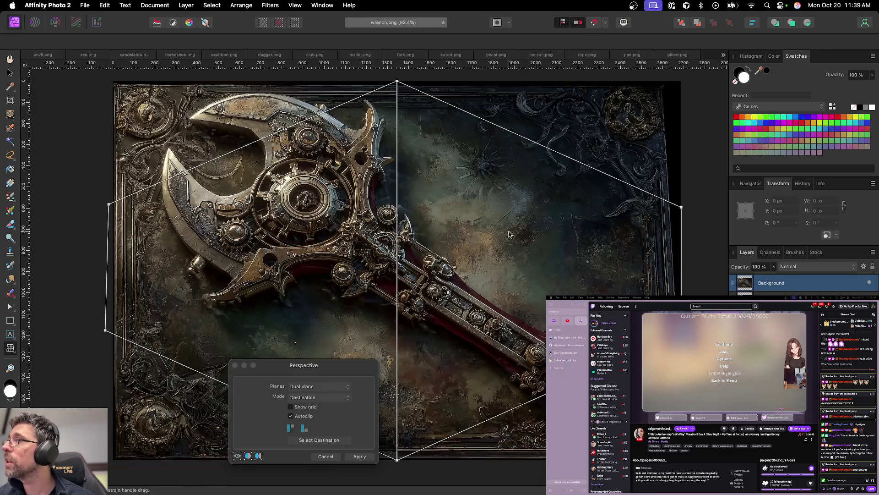
{"action": "left_click_drag", "start_coordinate": [398, 83], "coordinate": [399, 81]}
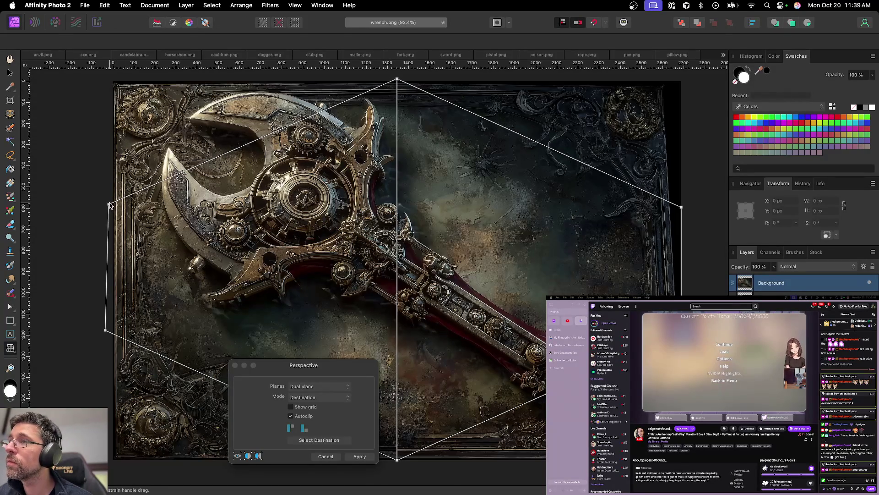
{"action": "left_click_drag", "start_coordinate": [110, 206], "coordinate": [110, 206]}
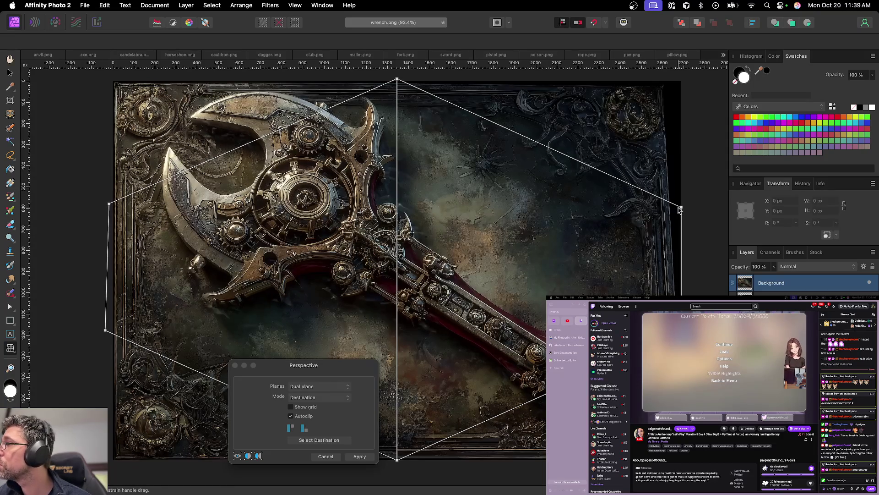
{"action": "left_click_drag", "start_coordinate": [682, 209], "coordinate": [691, 213]}
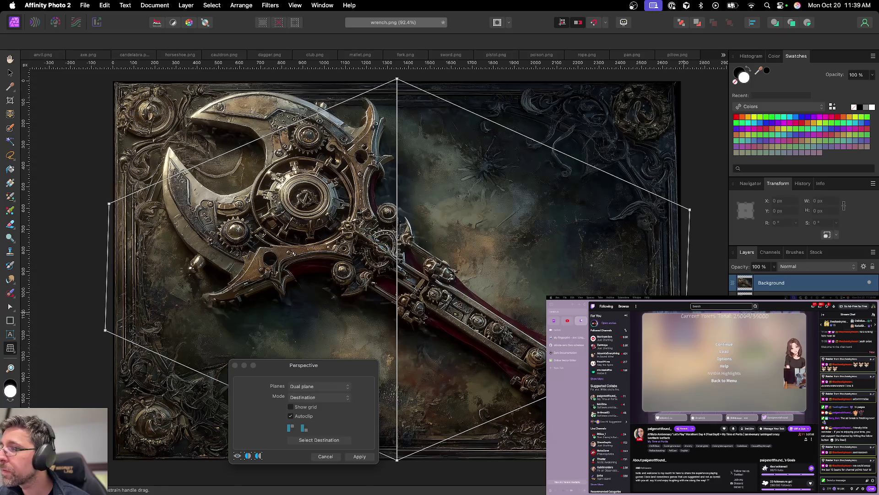
{"action": "left_click", "coordinate": [359, 456]}
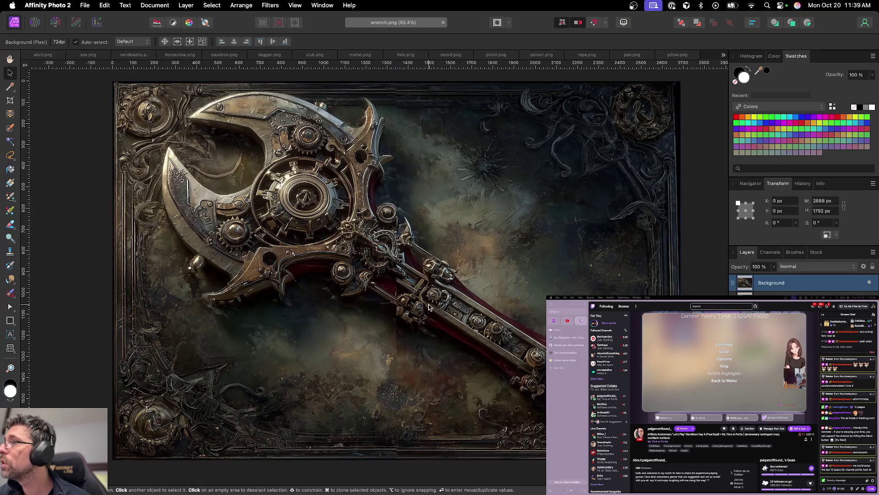
{"action": "scroll", "coordinate": [429, 307], "scroll_direction": "right", "scroll_amount": 2}
{"action": "scroll", "coordinate": [429, 306], "scroll_direction": "left", "scroll_amount": 1}
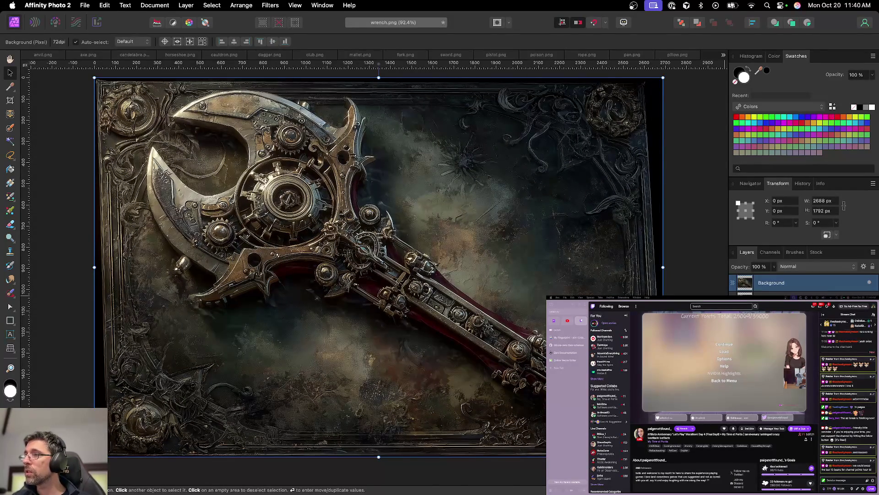
{"action": "left_click", "coordinate": [11, 349]}
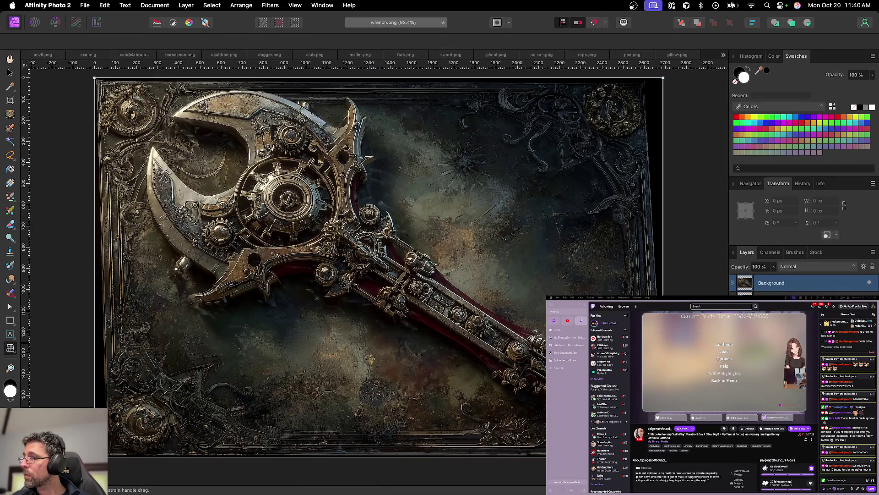
Step: Add a mesh line near the card's right side and nudge the left-edge warp points outward
{"action": "double_click", "coordinate": [379, 79]}
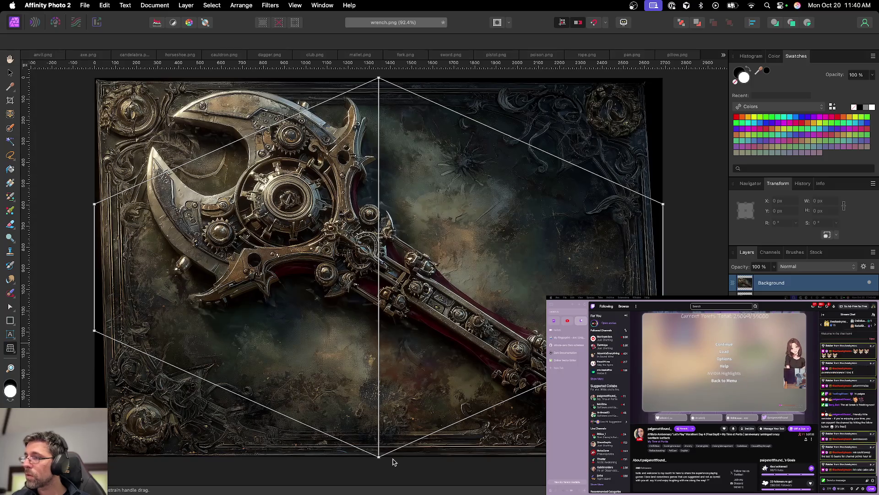
{"action": "scroll", "coordinate": [94, 337], "scroll_direction": "left", "scroll_amount": 1}
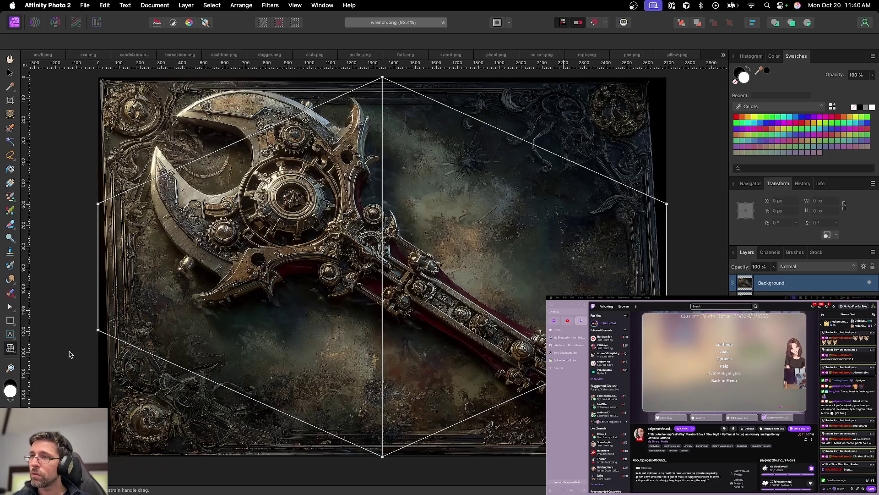
{"action": "left_click_drag", "start_coordinate": [99, 331], "coordinate": [92, 329]}
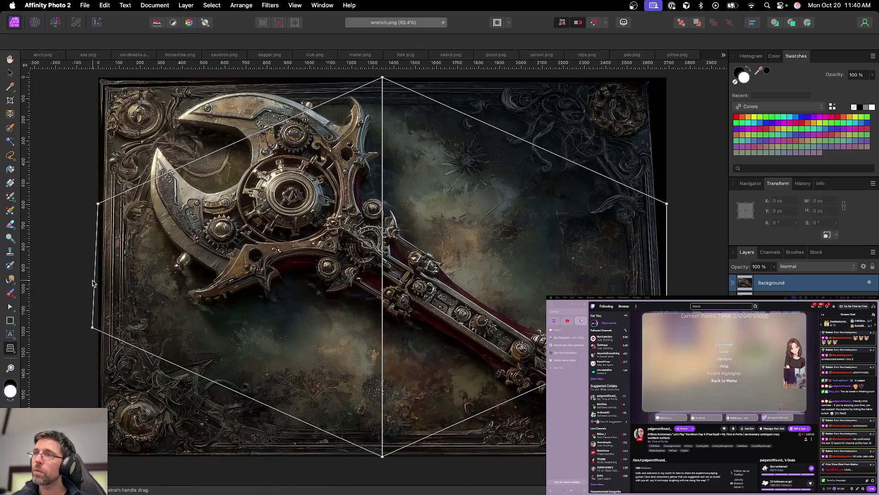
{"action": "left_click_drag", "start_coordinate": [99, 206], "coordinate": [98, 206]}
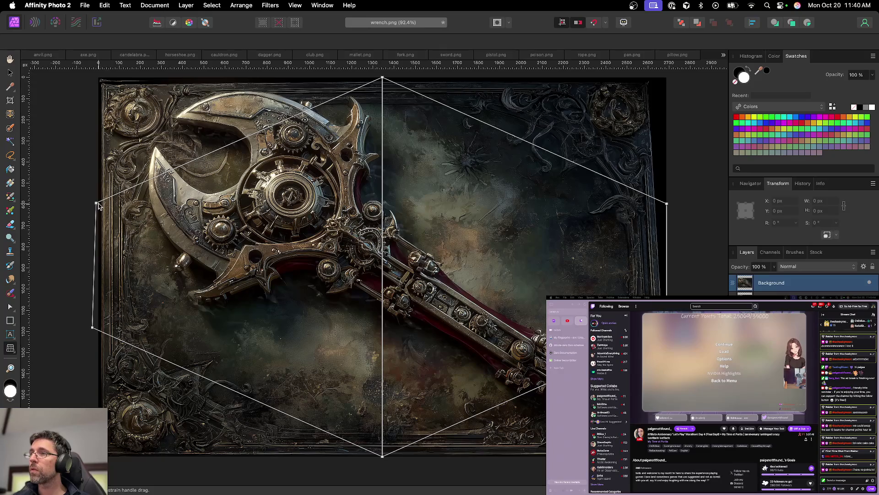
{"action": "left_click_drag", "start_coordinate": [97, 203], "coordinate": [96, 201]}
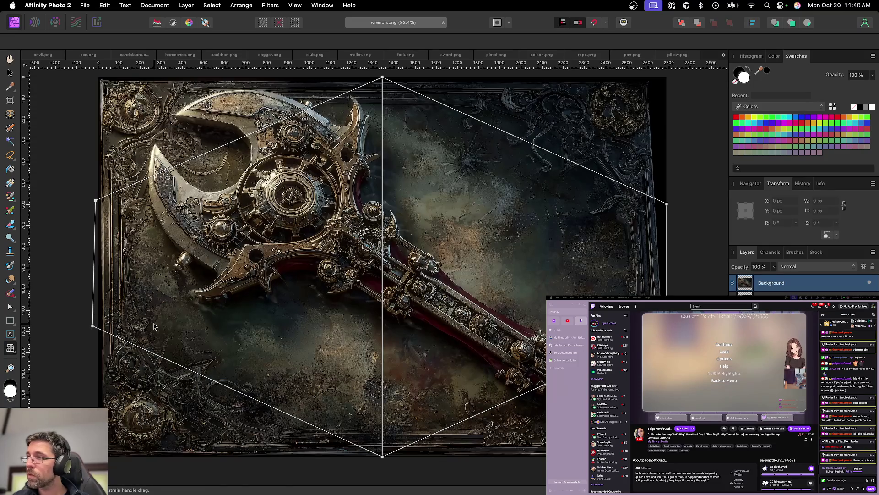
Step: Stretch the right side of the wrench image outward in the perspective settings and apply it
{"action": "left_click_drag", "start_coordinate": [595, 377], "coordinate": [251, 375]}
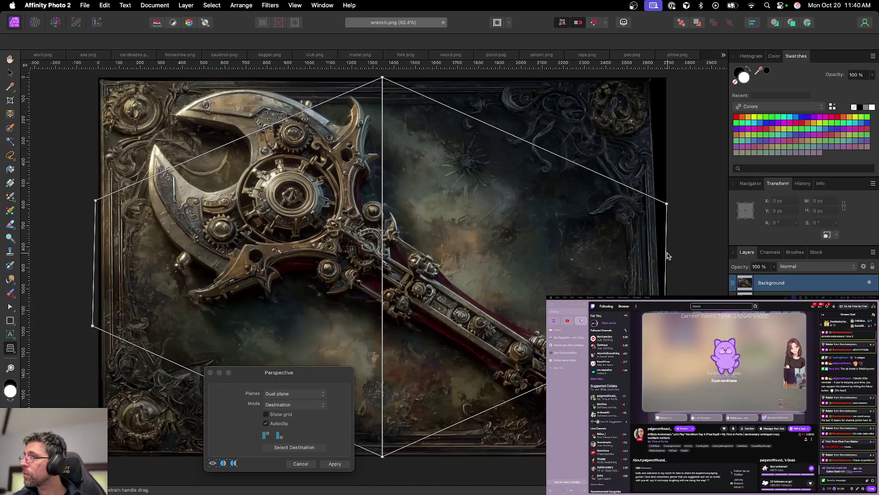
{"action": "left_click_drag", "start_coordinate": [667, 205], "coordinate": [673, 208]}
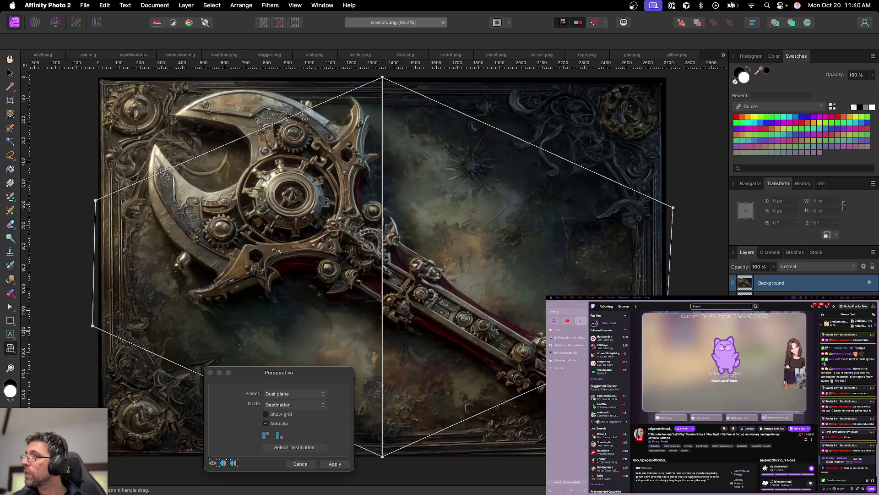
{"action": "left_click", "coordinate": [335, 464]}
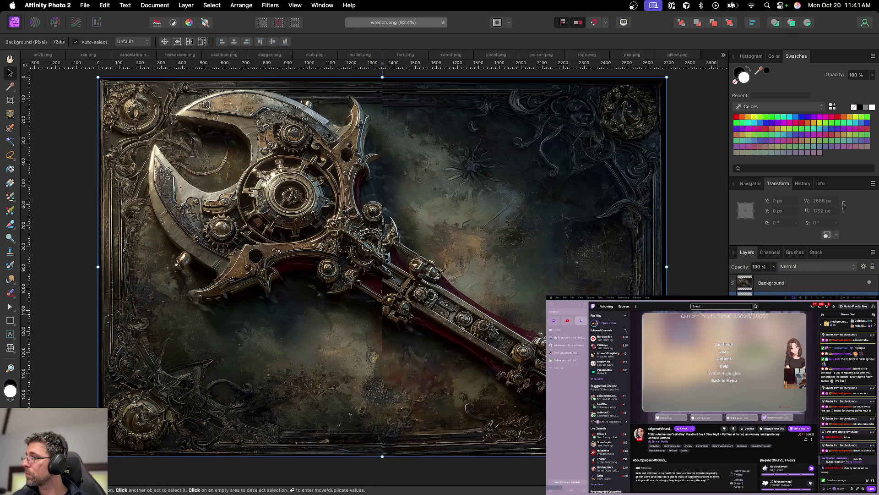
Step: Reselect the Background layer, paste a seamless wrench copy and set it to 50% opacity
{"action": "key", "text": "super+d"}
{"action": "key", "text": "super+z"}
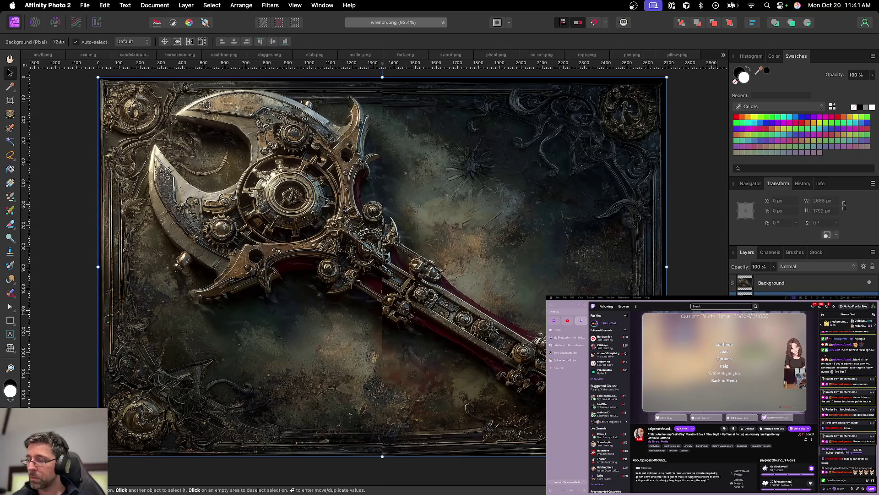
{"action": "key", "text": "super+z"}
{"action": "key", "text": "5"}
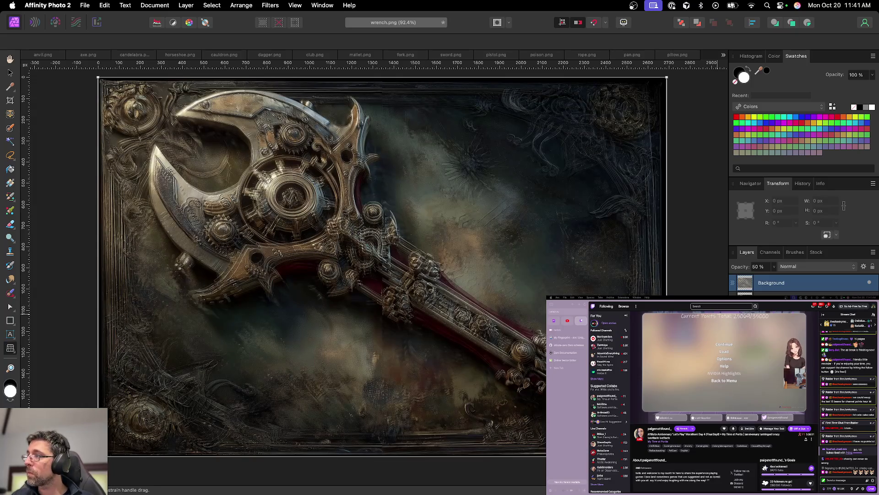
{"action": "key", "text": "v"}
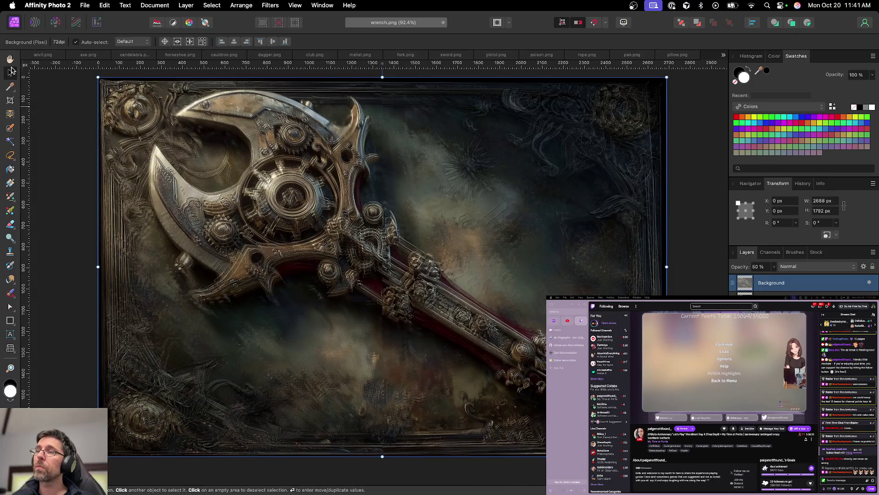
Step: Add a black layer mask and paint a dab on it with the Brush, swapping black and white
{"action": "key", "text": "super+alt+m"}
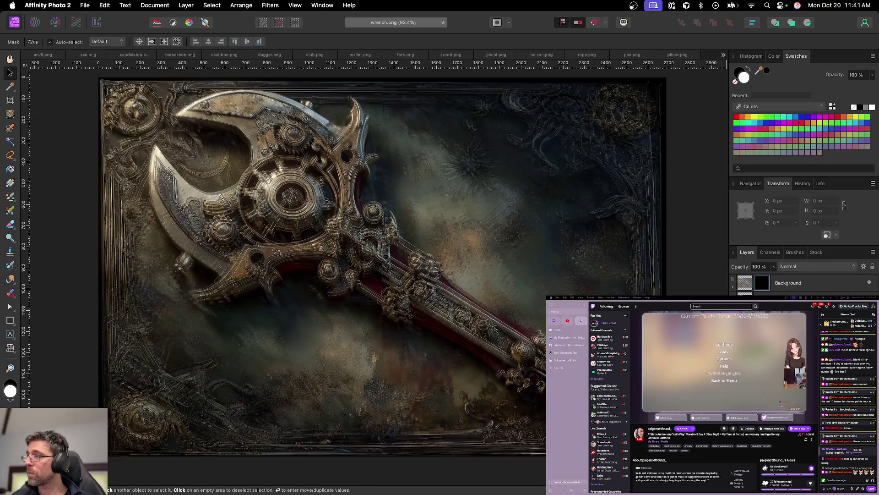
{"action": "key", "text": "b"}
{"action": "key", "text": "x"}
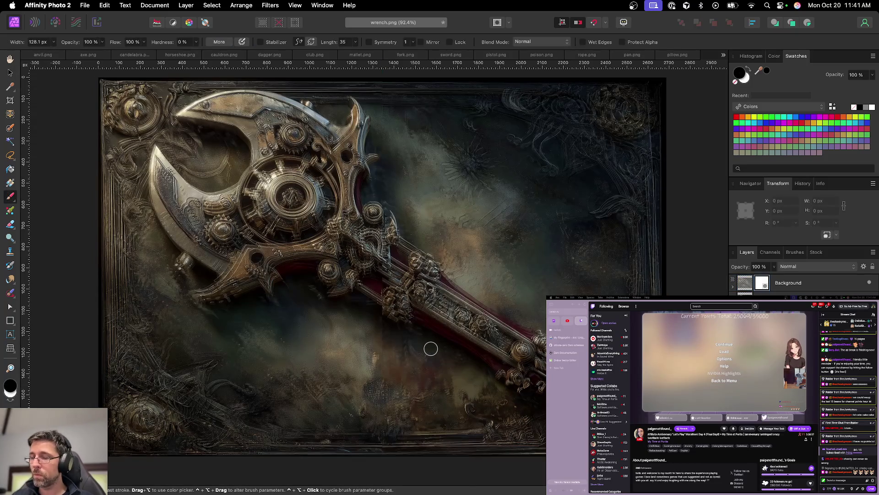
{"action": "key", "text": "super+i"}
{"action": "left_click", "coordinate": [382, 302]}
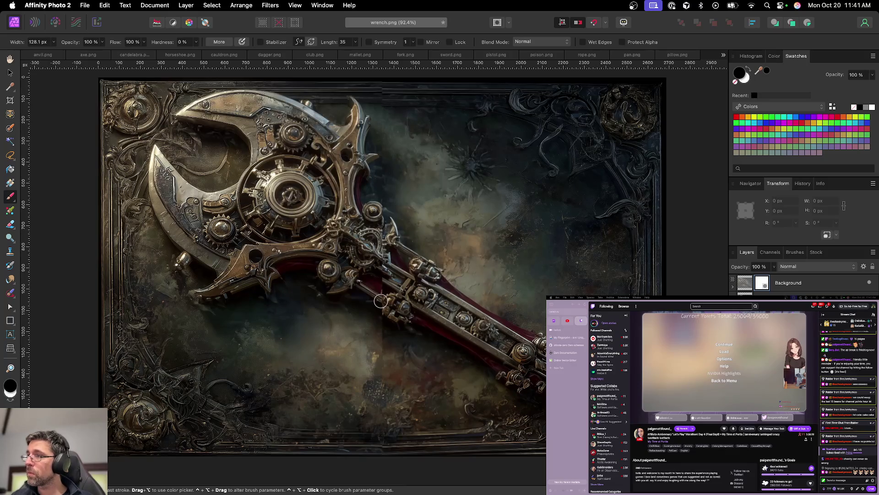
{"action": "key", "text": "x"}
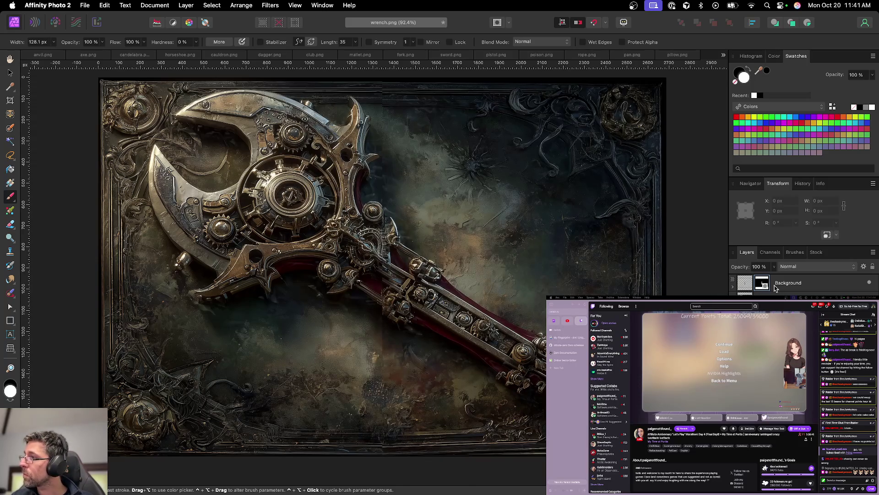
Step: Restore the layer to 100% opacity and target its mask for further brush touch-ups
{"action": "left_click", "coordinate": [748, 288]}
{"action": "key", "text": "v"}
{"action": "key", "text": "0"}
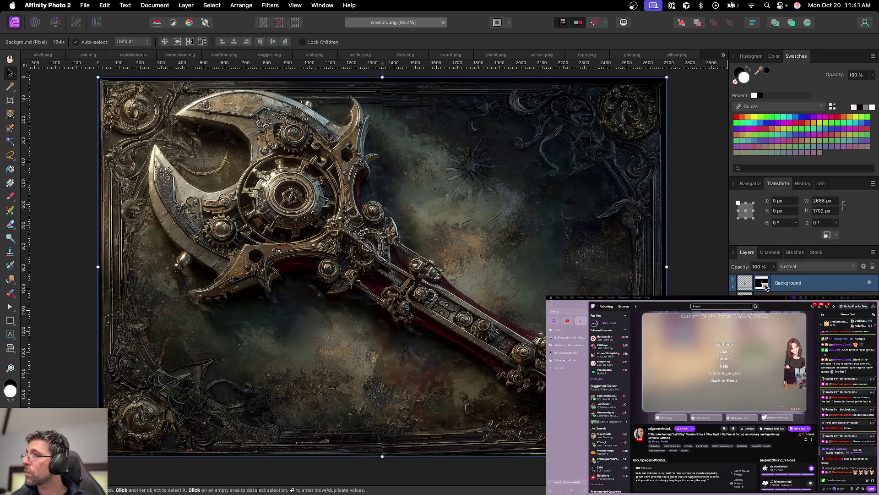
{"action": "left_click", "coordinate": [762, 284]}
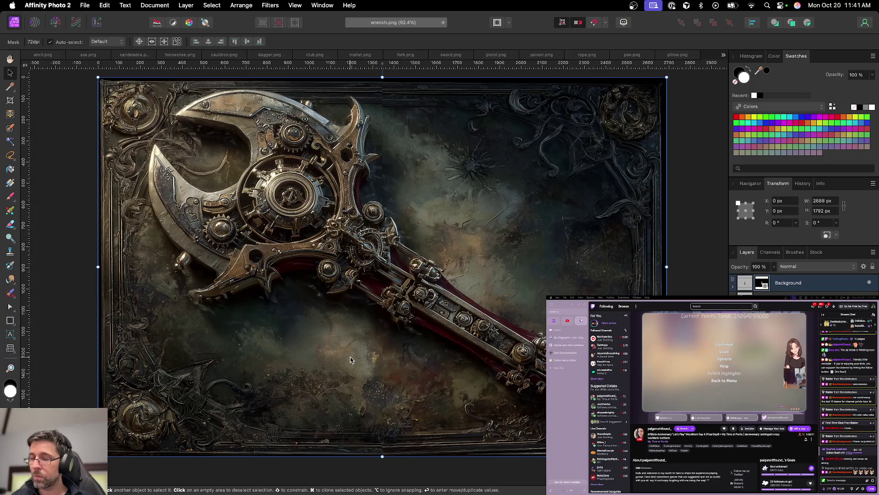
{"action": "key", "text": "b"}
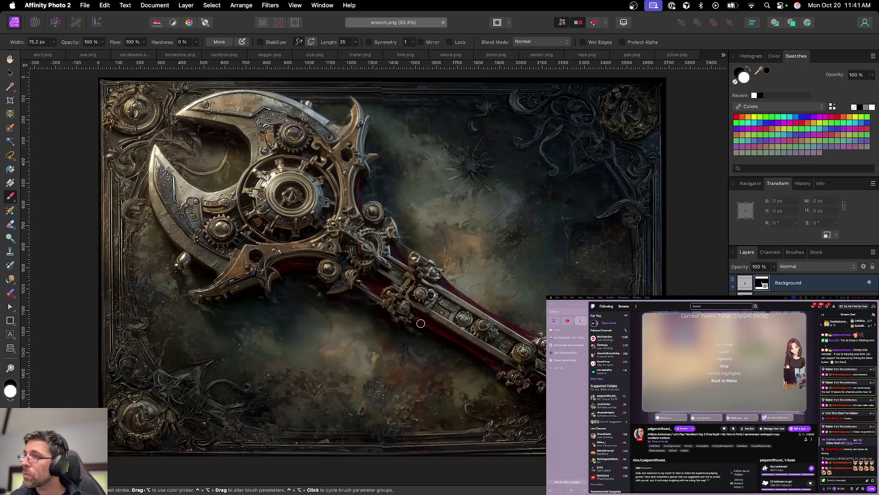
{"action": "scroll", "coordinate": [494, 322], "scroll_direction": "down", "scroll_amount": 3}
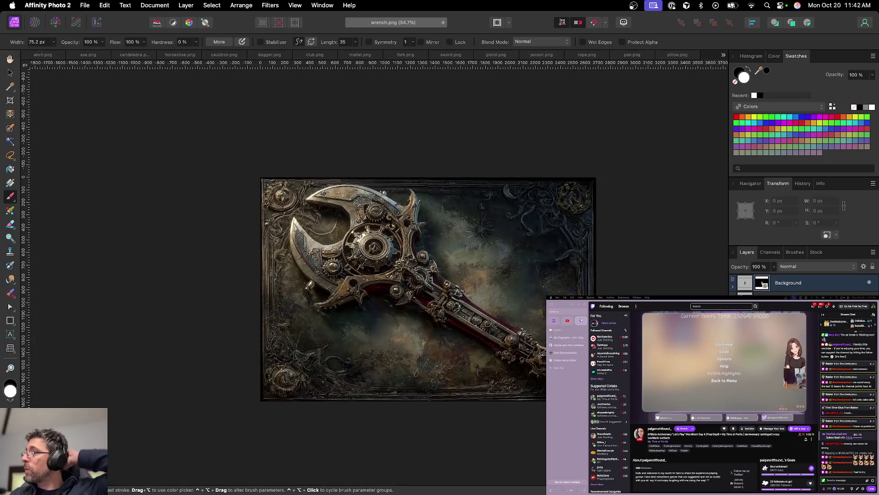
Step: Save the retouched wrench card as the project wrench.afphoto
{"action": "key", "text": "v"}
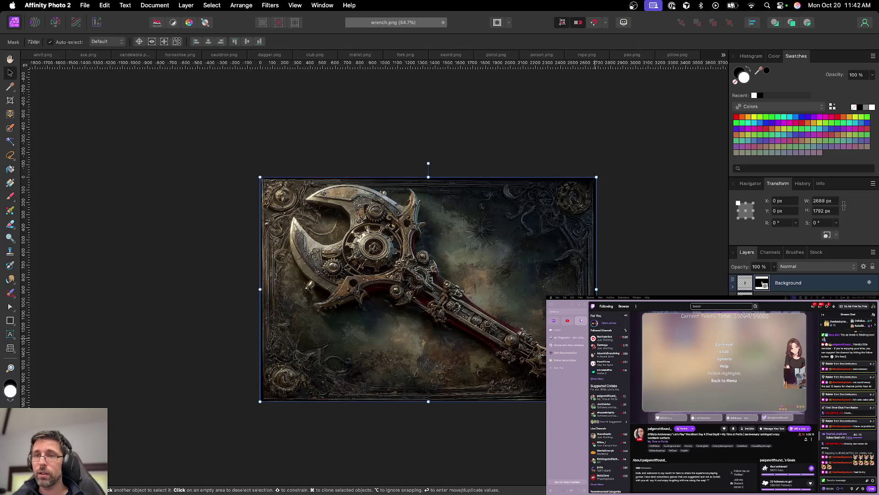
{"action": "key", "text": "super+s"}
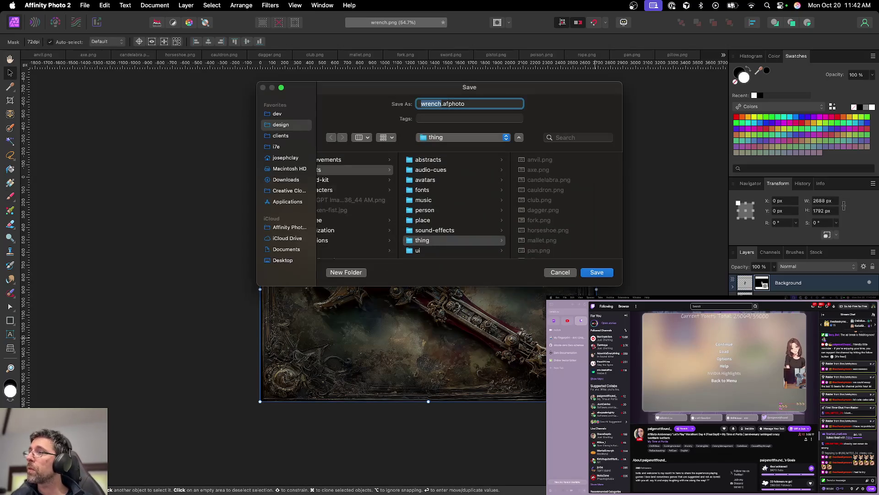
{"action": "key", "text": "Return"}
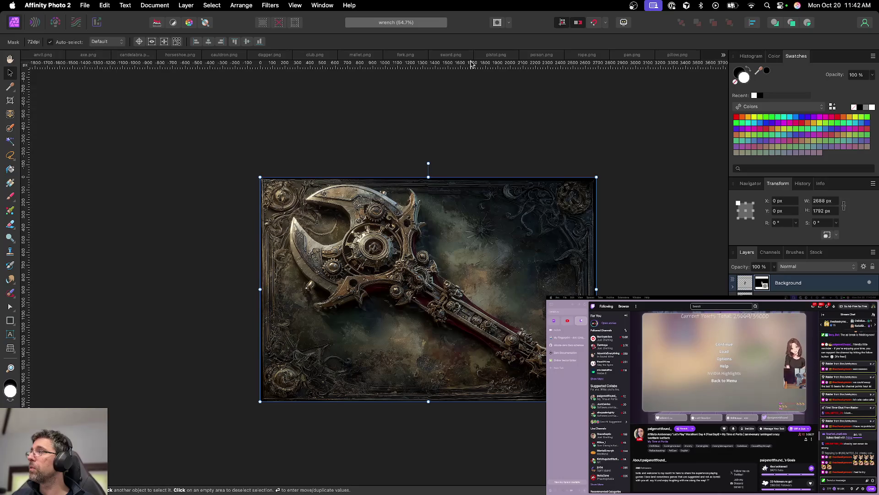
Step: Export the wrench card as wrench.png and close the document
{"action": "key", "text": "super+alt+shift+s"}
{"action": "key", "text": "Return"}
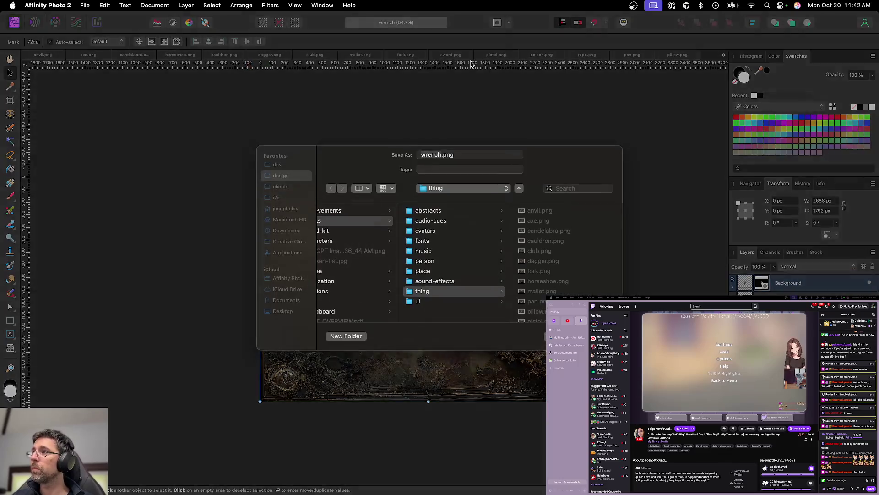
{"action": "key", "text": "Return"}
{"action": "key", "text": "super+w"}
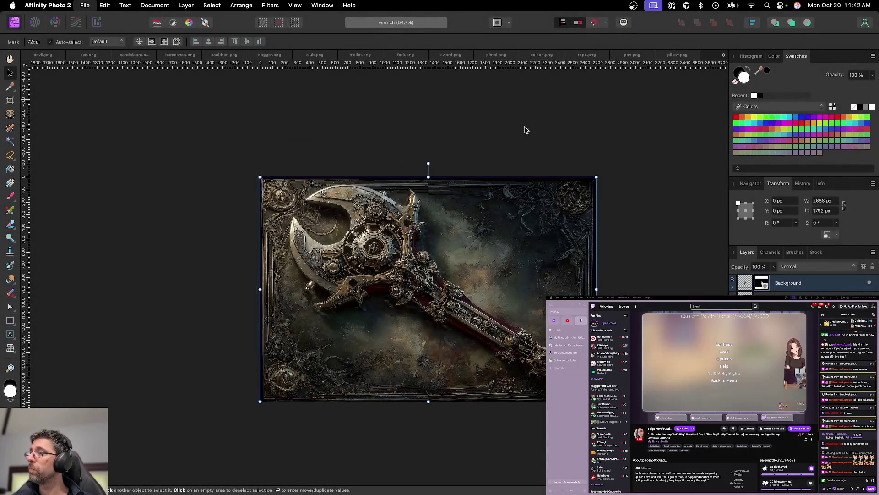
{"action": "key", "text": "h"}
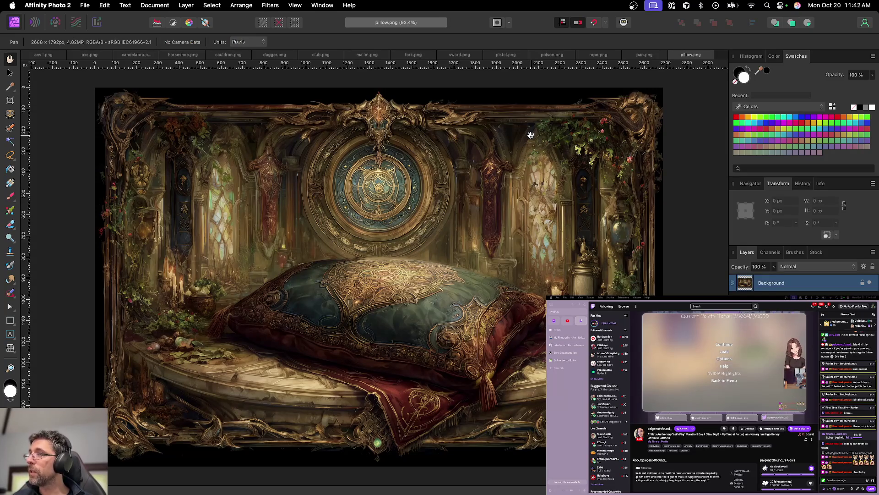
Step: Close pillow.png and pan.png, then send a message in the stream chat
{"action": "key", "text": "super+w"}
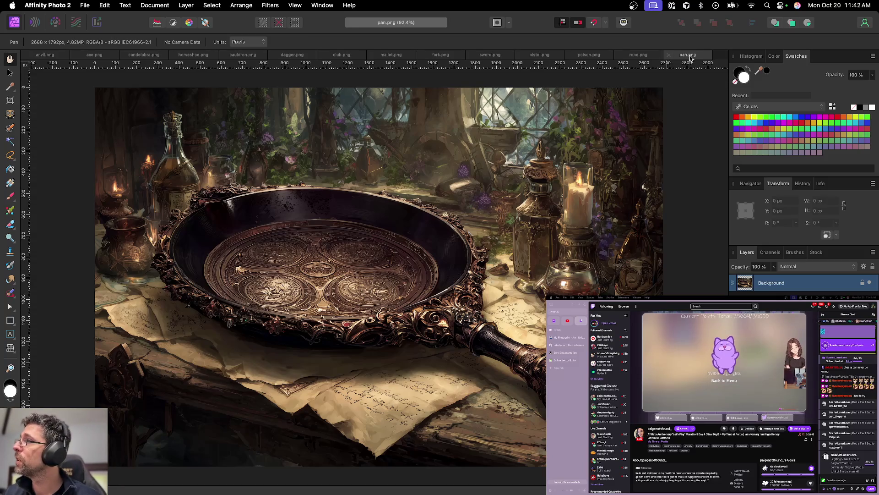
{"action": "key", "text": "super+w"}
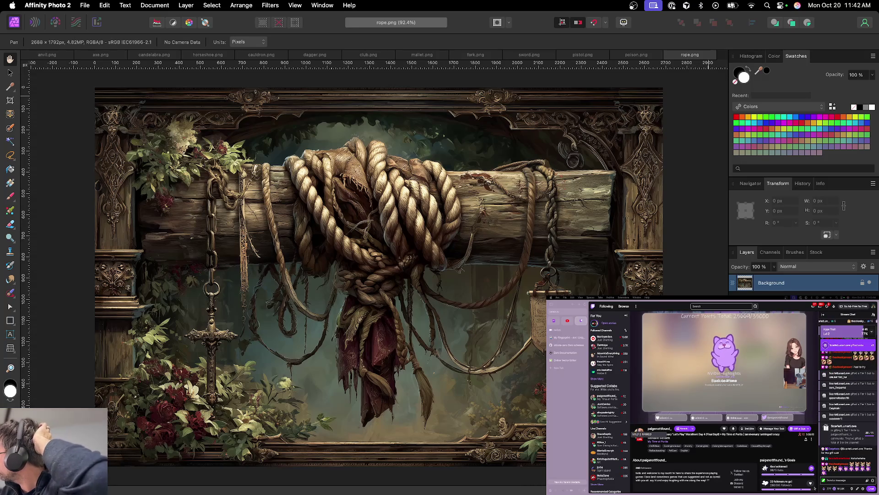
{"action": "left_click", "coordinate": [830, 480]}
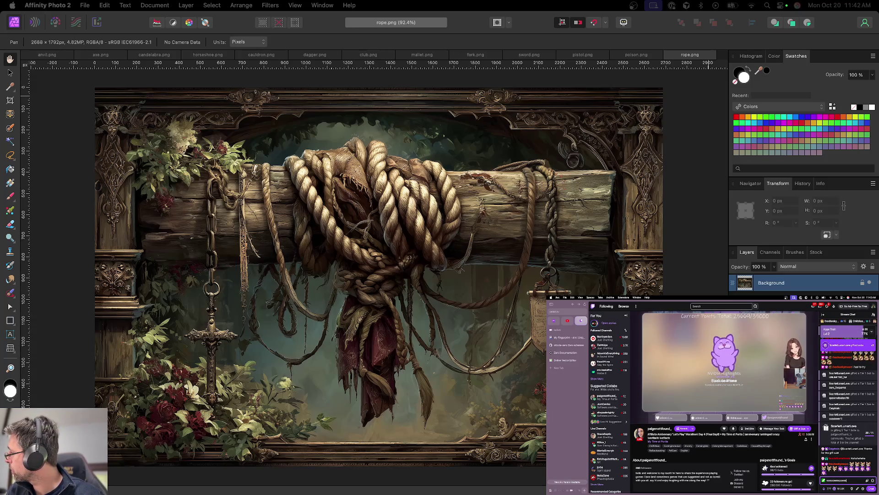
{"action": "key", "text": "Return"}
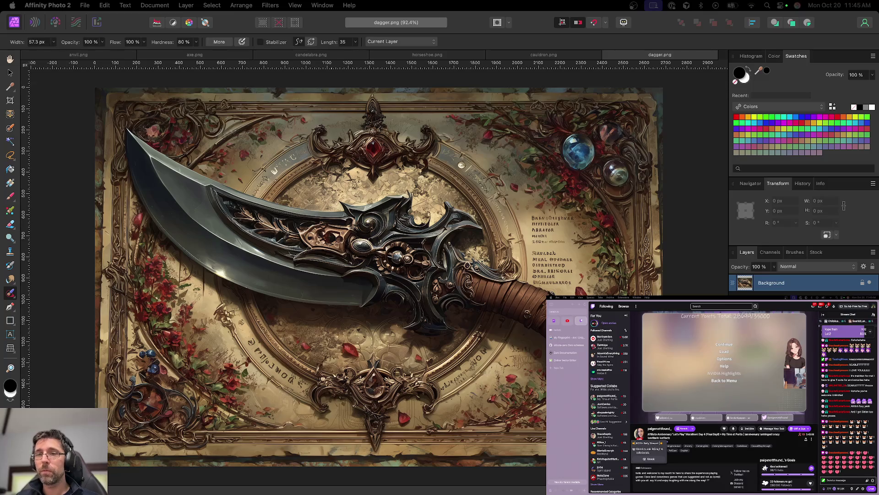
Step: With a smaller Inpainting Brush, paint out the upper lines of fake lettering on the parchment
{"action": "scroll", "coordinate": [557, 270], "scroll_direction": "up", "scroll_amount": 5}
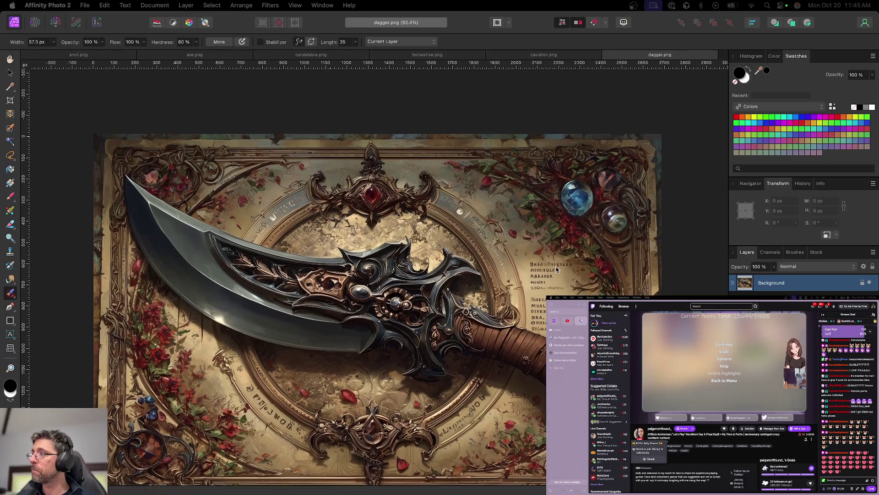
{"action": "scroll", "coordinate": [501, 271], "scroll_direction": "up", "scroll_amount": 2}
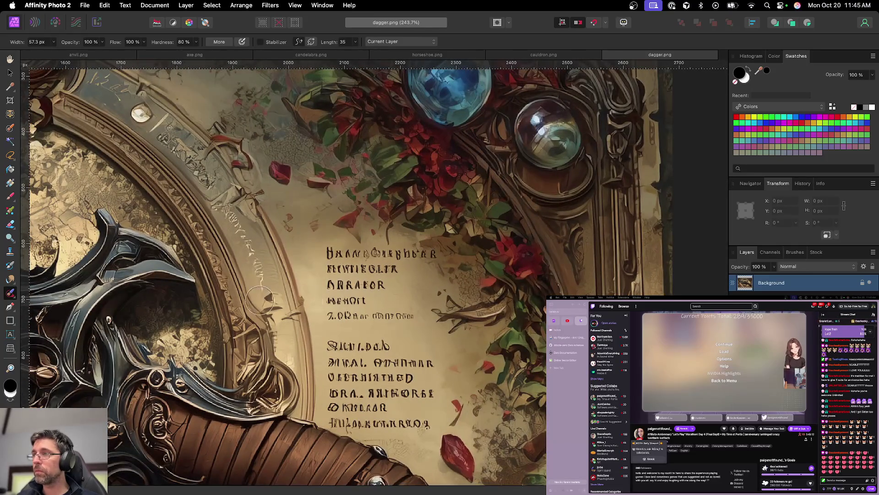
{"action": "key", "text": "bracketleft"}
{"action": "key", "text": "bracketleft"}
{"action": "left_click_drag", "start_coordinate": [331, 317], "coordinate": [410, 317]}
{"action": "mouse_move", "coordinate": [333, 304]}
{"action": "left_mouse_down"}
{"action": "mouse_move", "coordinate": [367, 301]}
{"action": "mouse_move", "coordinate": [390, 284]}
{"action": "left_mouse_up"}
{"action": "left_click_drag", "start_coordinate": [327, 269], "coordinate": [390, 273]}
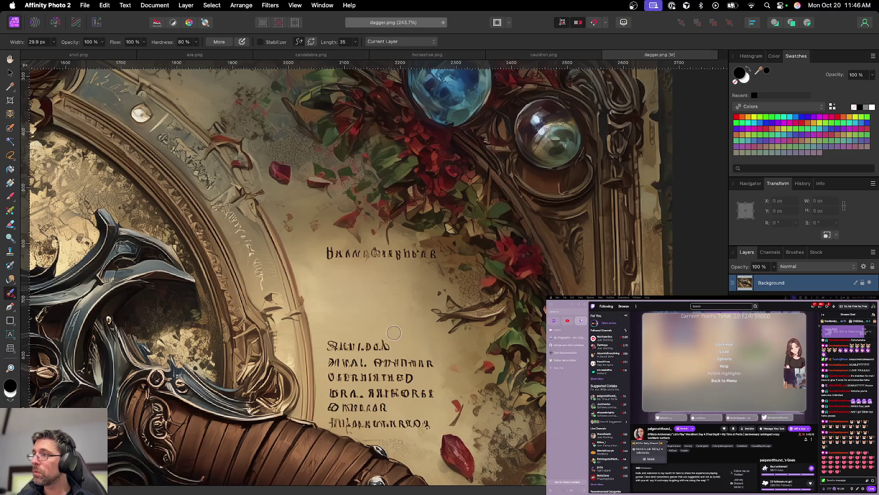
Step: Paint out the lower block of lettering line by line, undoing one misplaced stroke
{"action": "mouse_move", "coordinate": [393, 345]}
{"action": "left_mouse_down"}
{"action": "mouse_move", "coordinate": [324, 347]}
{"action": "mouse_move", "coordinate": [332, 264]}
{"action": "mouse_move", "coordinate": [357, 272]}
{"action": "left_mouse_up"}
{"action": "key", "text": "super+z"}
{"action": "left_click_drag", "start_coordinate": [298, 287], "coordinate": [405, 288]}
{"action": "left_click_drag", "start_coordinate": [301, 302], "coordinate": [387, 304]}
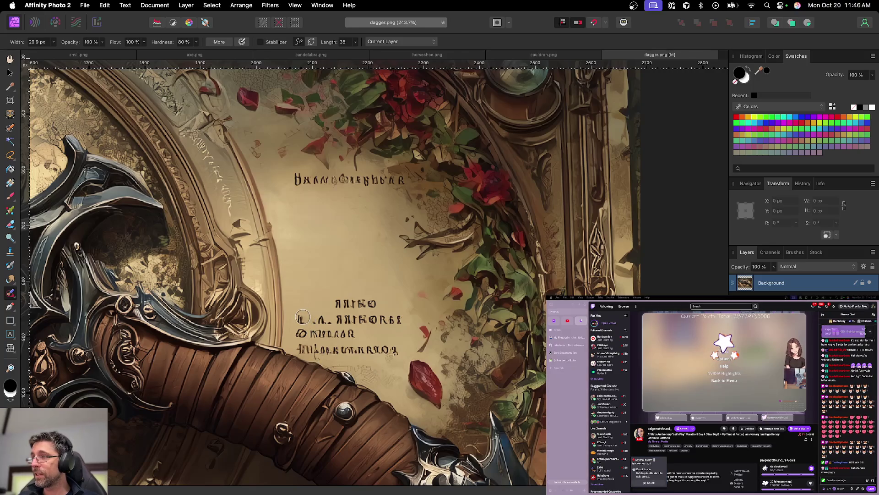
{"action": "mouse_move", "coordinate": [302, 317]}
{"action": "left_mouse_down"}
{"action": "mouse_move", "coordinate": [334, 319]}
{"action": "mouse_move", "coordinate": [337, 349]}
{"action": "left_mouse_up"}
{"action": "left_click_drag", "start_coordinate": [340, 310], "coordinate": [338, 332]}
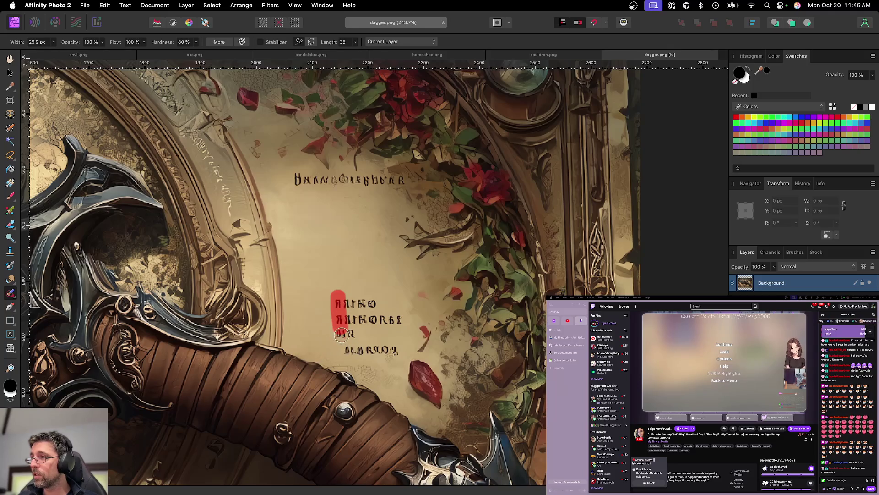
{"action": "mouse_move", "coordinate": [344, 303]}
{"action": "left_mouse_down"}
{"action": "mouse_move", "coordinate": [348, 339]}
{"action": "mouse_move", "coordinate": [356, 310]}
{"action": "mouse_move", "coordinate": [374, 306]}
{"action": "mouse_move", "coordinate": [383, 317]}
{"action": "left_mouse_up"}
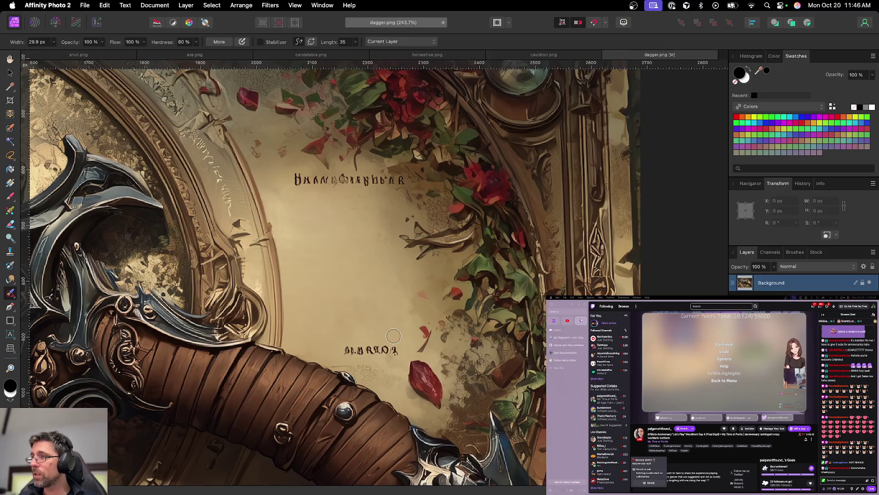
{"action": "left_click_drag", "start_coordinate": [342, 349], "coordinate": [399, 342]}
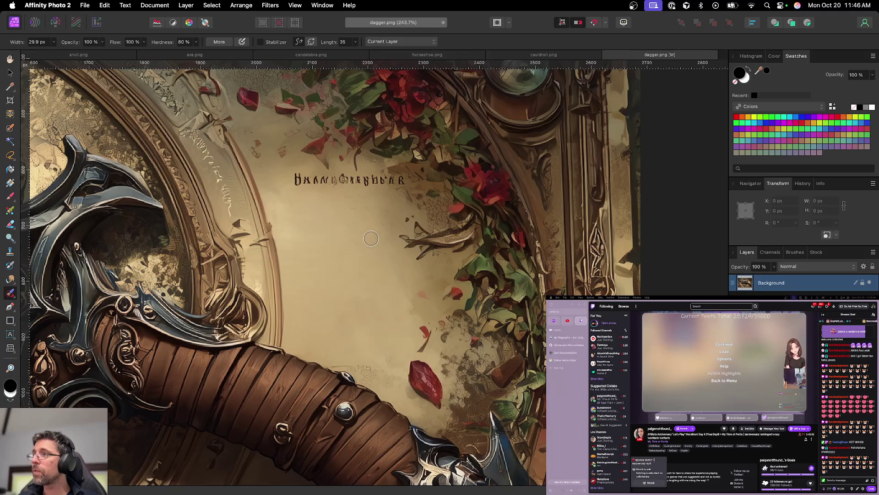
Step: Erase the heading line of lettering at the top of the parchment
{"action": "left_click_drag", "start_coordinate": [309, 186], "coordinate": [355, 180]}
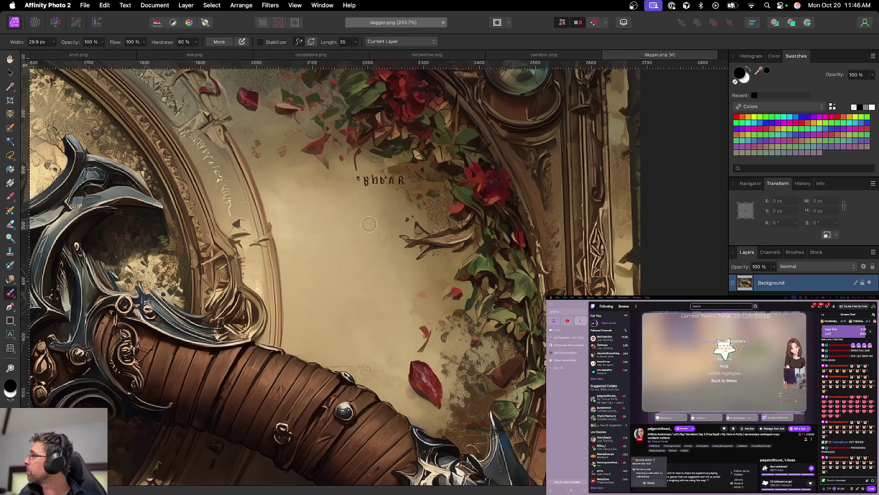
{"action": "left_click_drag", "start_coordinate": [362, 176], "coordinate": [400, 185]}
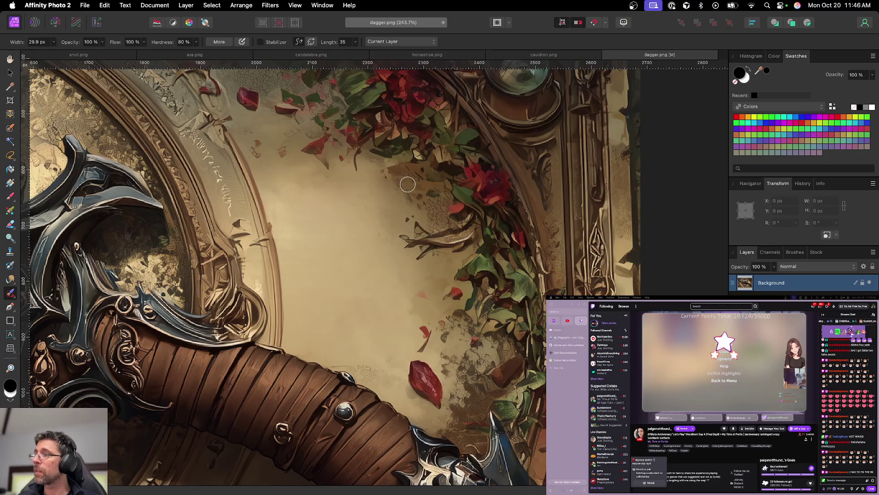
{"action": "scroll", "coordinate": [378, 207], "scroll_direction": "down", "scroll_amount": 5}
{"action": "scroll", "coordinate": [378, 207], "scroll_direction": "down", "scroll_amount": 5}
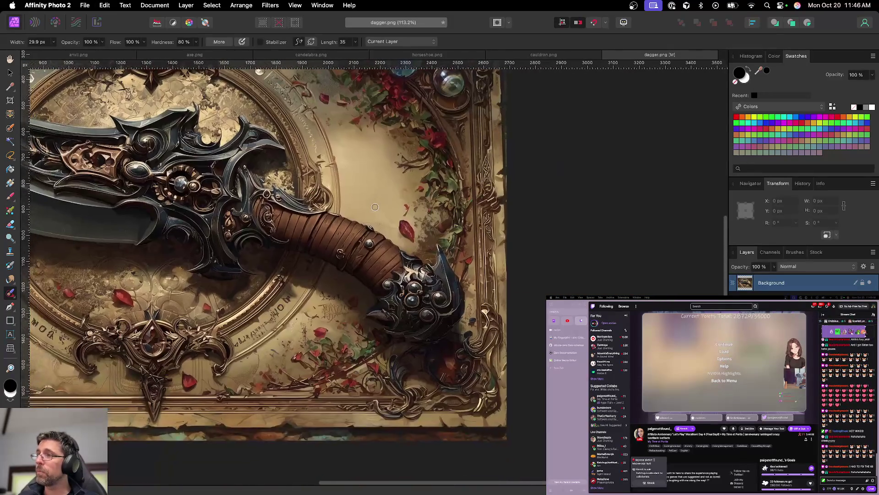
{"action": "scroll", "coordinate": [356, 253], "scroll_direction": "up", "scroll_amount": 5}
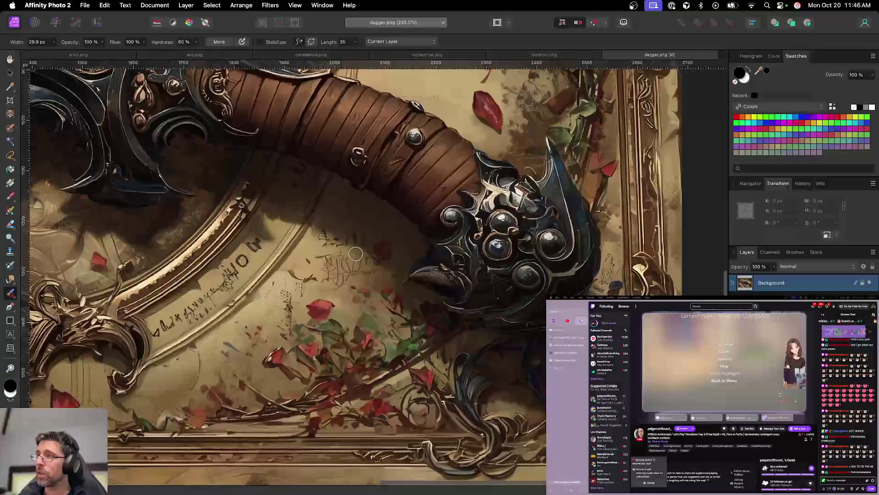
Step: Inpaint the dark scribbles, curved scratch and scratched lettering on the parchment below the pommel
{"action": "mouse_move", "coordinate": [315, 232]}
{"action": "left_mouse_down"}
{"action": "mouse_move", "coordinate": [320, 246]}
{"action": "mouse_move", "coordinate": [323, 232]}
{"action": "mouse_move", "coordinate": [357, 236]}
{"action": "mouse_move", "coordinate": [339, 227]}
{"action": "mouse_move", "coordinate": [323, 234]}
{"action": "mouse_move", "coordinate": [358, 239]}
{"action": "mouse_move", "coordinate": [349, 194]}
{"action": "mouse_move", "coordinate": [318, 185]}
{"action": "mouse_move", "coordinate": [345, 191]}
{"action": "left_mouse_up"}
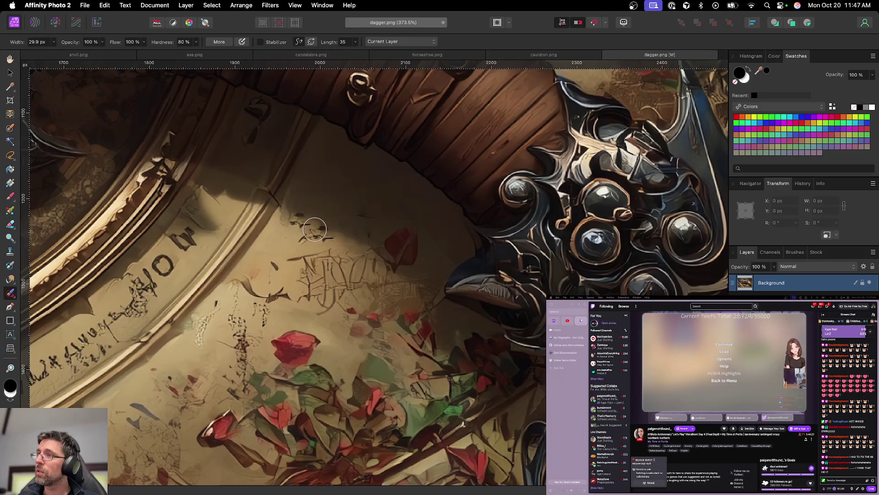
{"action": "mouse_move", "coordinate": [300, 224]}
{"action": "left_mouse_down"}
{"action": "mouse_move", "coordinate": [298, 216]}
{"action": "mouse_move", "coordinate": [308, 236]}
{"action": "left_mouse_up"}
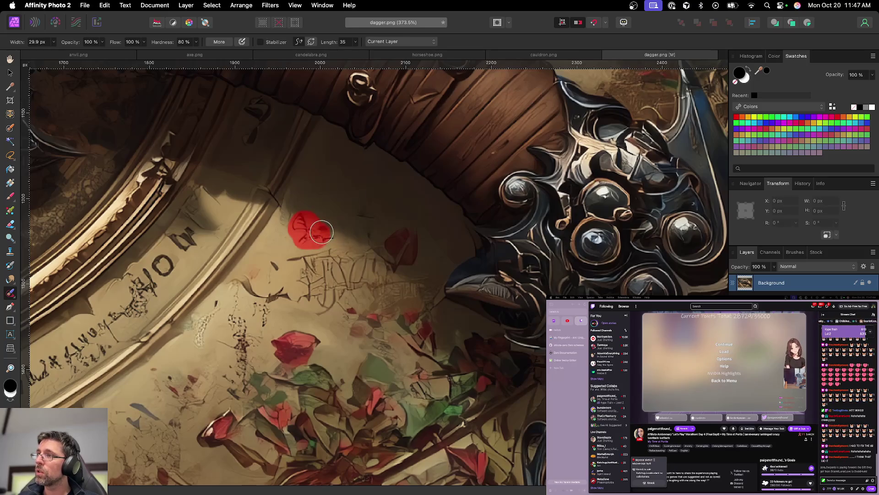
{"action": "left_click_drag", "start_coordinate": [293, 281], "coordinate": [250, 297]}
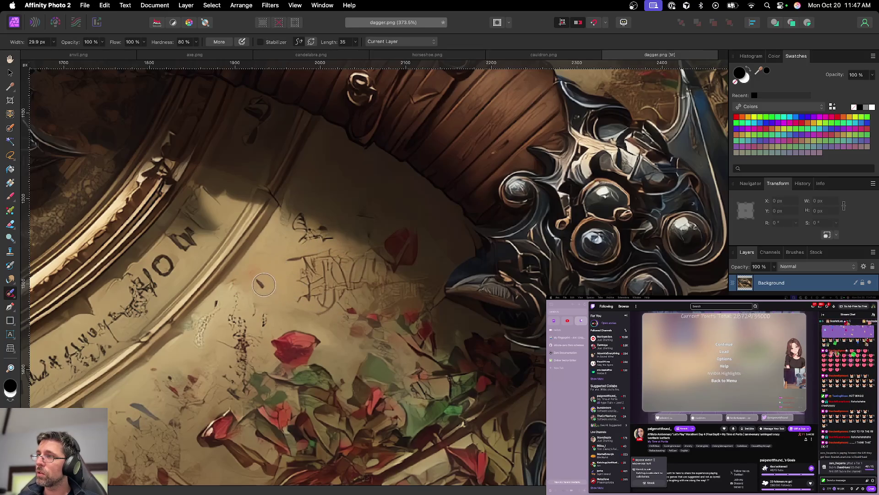
{"action": "mouse_move", "coordinate": [300, 297]}
{"action": "left_mouse_down"}
{"action": "mouse_move", "coordinate": [298, 257]}
{"action": "mouse_move", "coordinate": [331, 300]}
{"action": "mouse_move", "coordinate": [380, 285]}
{"action": "left_mouse_up"}
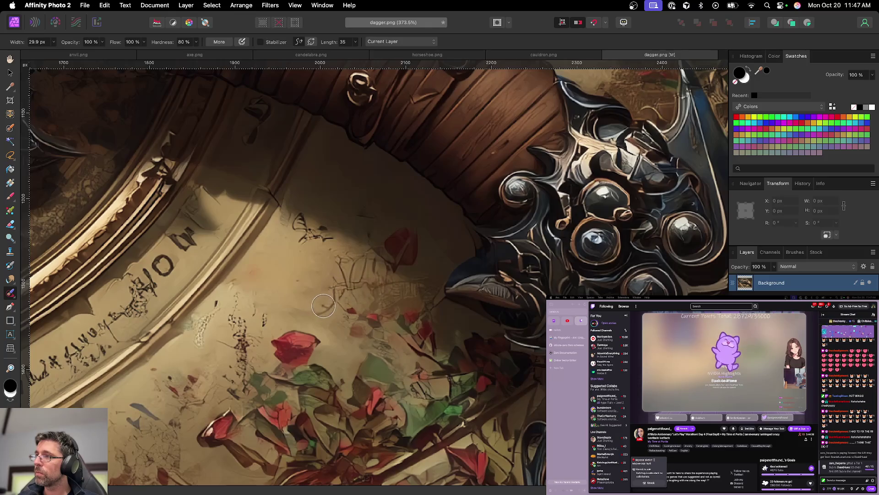
{"action": "mouse_move", "coordinate": [299, 294]}
{"action": "left_mouse_down"}
{"action": "mouse_move", "coordinate": [342, 256]}
{"action": "mouse_move", "coordinate": [378, 289]}
{"action": "mouse_move", "coordinate": [367, 286]}
{"action": "mouse_move", "coordinate": [392, 275]}
{"action": "mouse_move", "coordinate": [369, 255]}
{"action": "mouse_move", "coordinate": [377, 275]}
{"action": "left_mouse_up"}
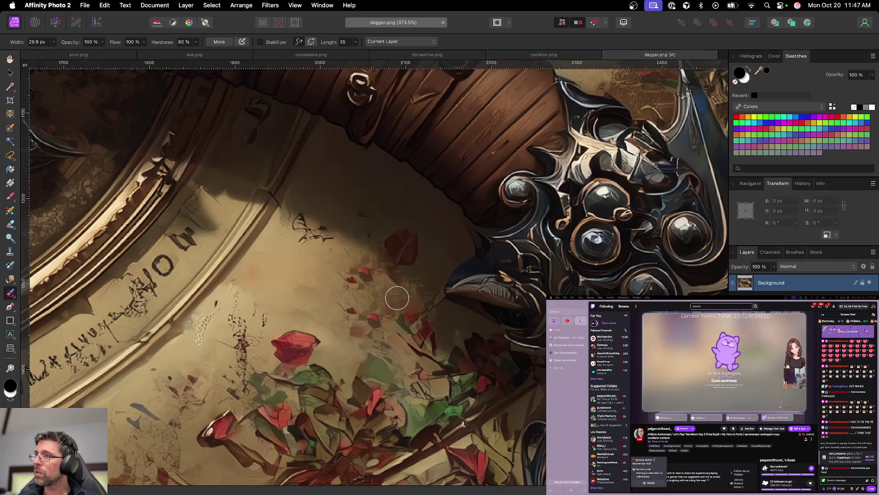
{"action": "mouse_move", "coordinate": [386, 305]}
{"action": "left_mouse_down"}
{"action": "mouse_move", "coordinate": [385, 261]}
{"action": "mouse_move", "coordinate": [363, 239]}
{"action": "mouse_move", "coordinate": [375, 267]}
{"action": "mouse_move", "coordinate": [369, 255]}
{"action": "mouse_move", "coordinate": [357, 261]}
{"action": "left_mouse_up"}
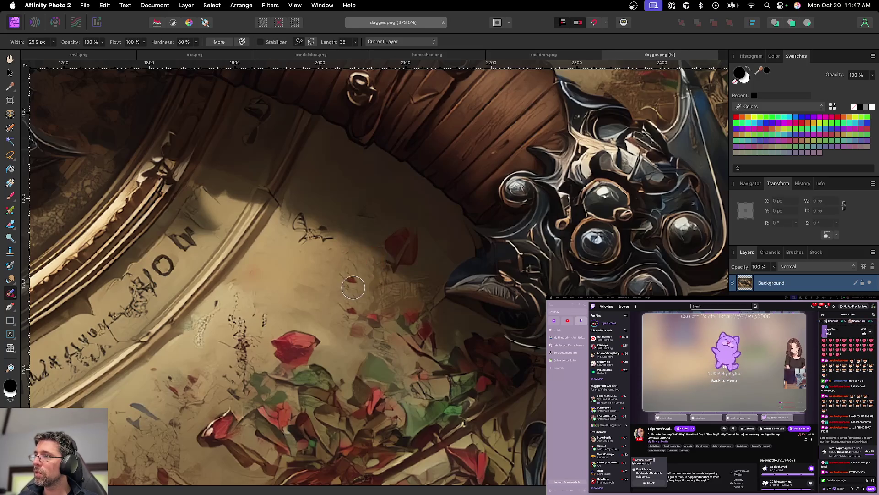
Step: Remove the dark ink sketch near the pommel and switch to the Smudge Brush
{"action": "left_click_drag", "start_coordinate": [340, 266], "coordinate": [295, 215]}
{"action": "left_click_drag", "start_coordinate": [327, 246], "coordinate": [341, 238]}
{"action": "scroll", "coordinate": [359, 287], "scroll_direction": "down", "scroll_amount": 10}
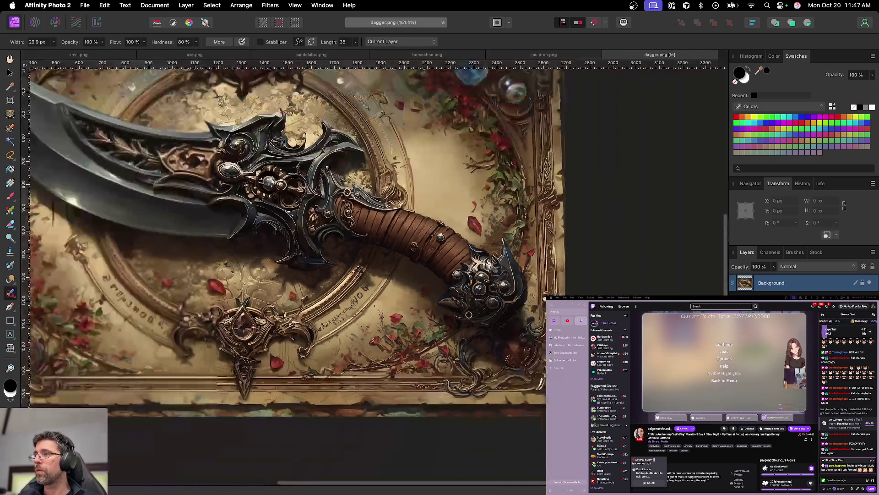
{"action": "scroll", "coordinate": [463, 309], "scroll_direction": "down", "scroll_amount": 2}
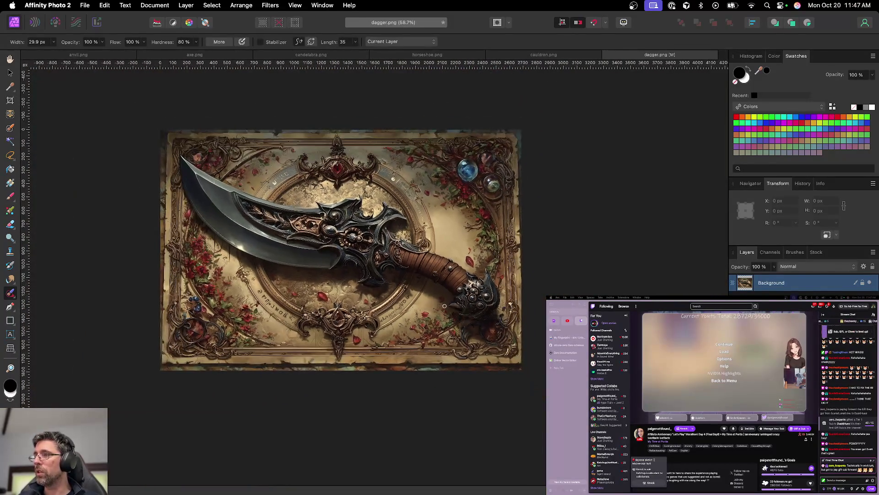
{"action": "scroll", "coordinate": [444, 306], "scroll_direction": "up", "scroll_amount": 5}
{"action": "left_click", "coordinate": [10, 279]}
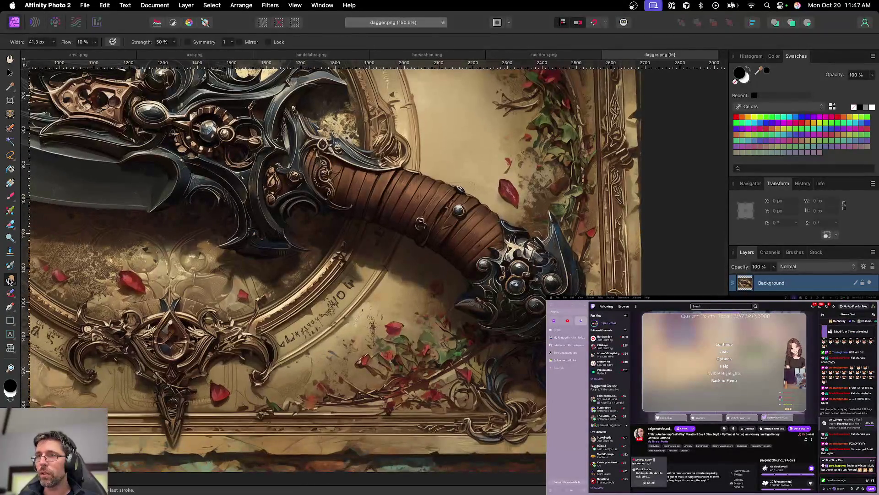
Step: Smudge the hard shadow edge beside the dagger handle, then ready a smaller Clone Brush
{"action": "scroll", "coordinate": [409, 290], "scroll_direction": "up", "scroll_amount": 5}
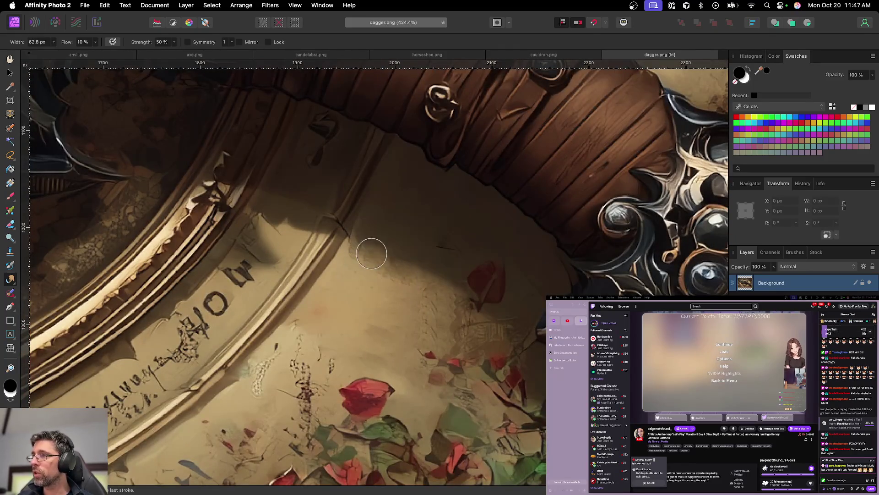
{"action": "mouse_move", "coordinate": [368, 246]}
{"action": "left_mouse_down"}
{"action": "mouse_move", "coordinate": [403, 271]}
{"action": "mouse_move", "coordinate": [417, 269]}
{"action": "mouse_move", "coordinate": [428, 304]}
{"action": "mouse_move", "coordinate": [406, 310]}
{"action": "mouse_move", "coordinate": [400, 330]}
{"action": "left_mouse_up"}
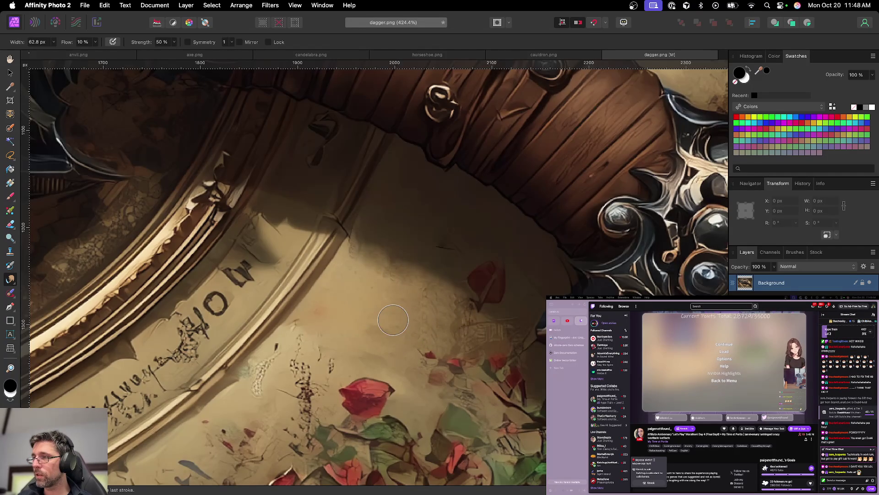
{"action": "key", "text": "super+2"}
{"action": "key", "text": "super+4"}
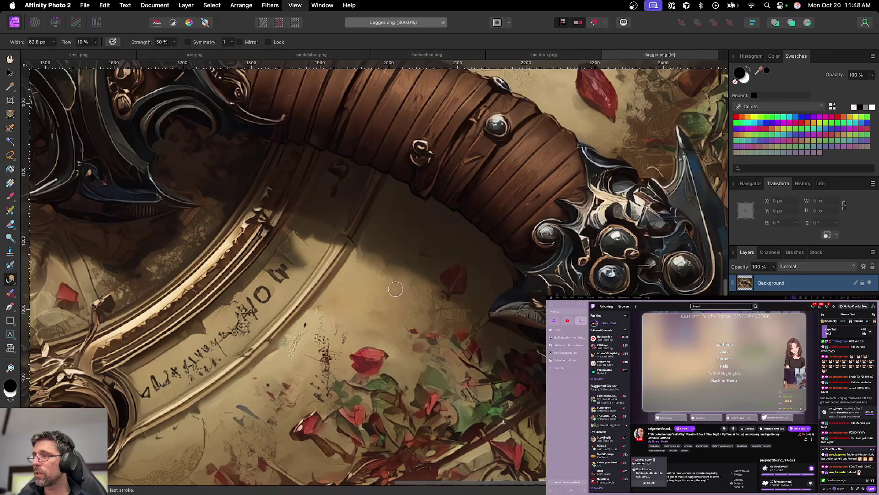
{"action": "key", "text": "c"}
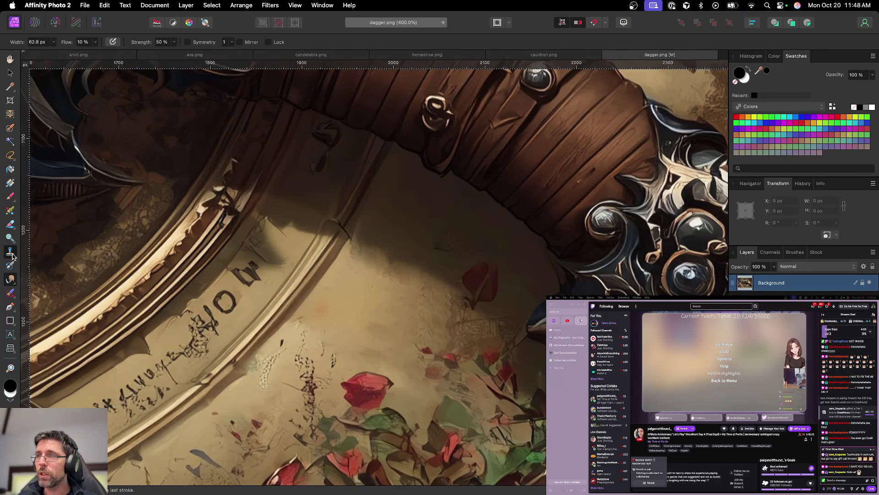
{"action": "key", "text": "bracketleft"}
{"action": "key", "text": "bracketleft"}
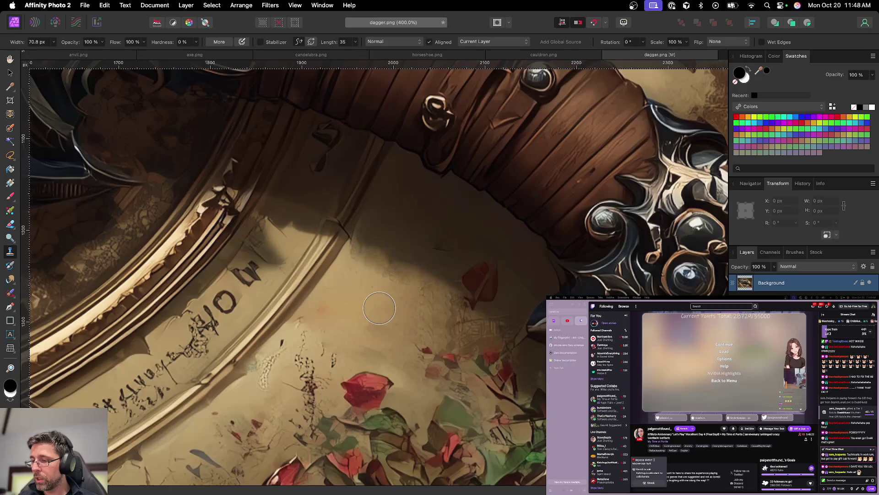
{"action": "key", "text": "bracketleft"}
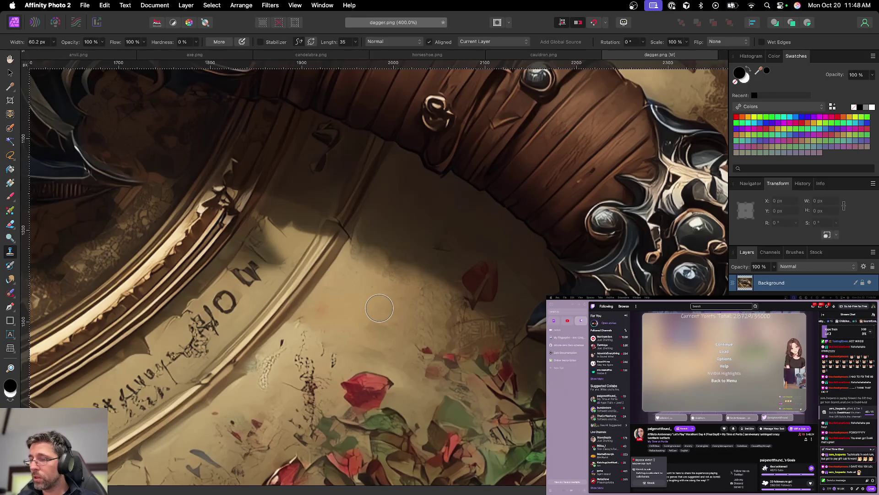
{"action": "left_click", "coordinate": [377, 306], "text": "alt"}
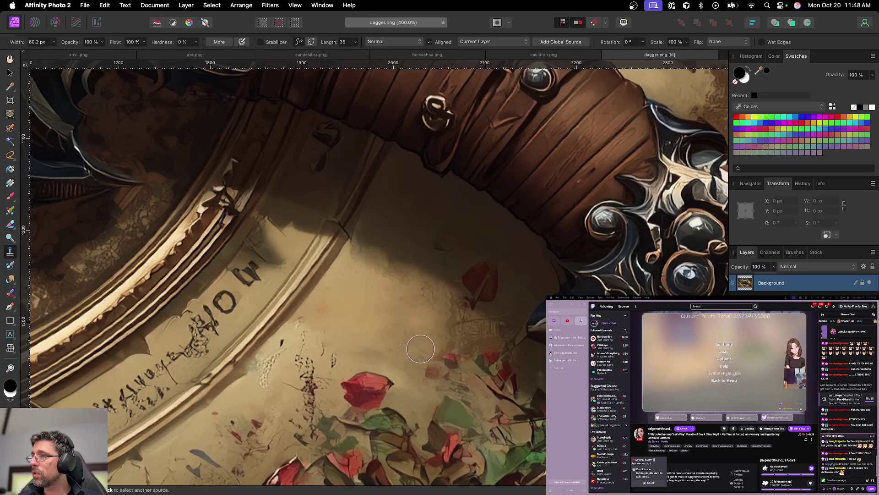
{"action": "mouse_move", "coordinate": [424, 309]}
{"action": "left_mouse_down"}
{"action": "mouse_move", "coordinate": [434, 314]}
{"action": "mouse_move", "coordinate": [416, 312]}
{"action": "mouse_move", "coordinate": [436, 313]}
{"action": "mouse_move", "coordinate": [427, 301]}
{"action": "left_mouse_up"}
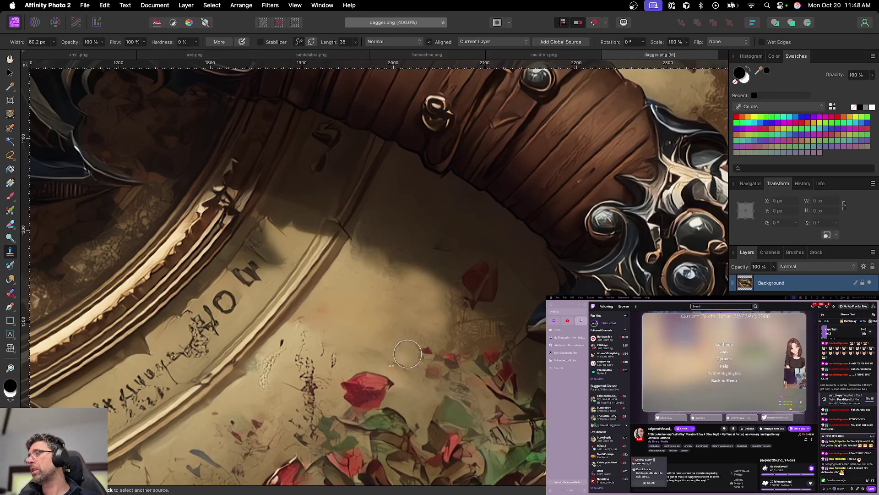
{"action": "scroll", "coordinate": [423, 346], "scroll_direction": "down", "scroll_amount": 3}
{"action": "scroll", "coordinate": [423, 346], "scroll_direction": "down", "scroll_amount": 1}
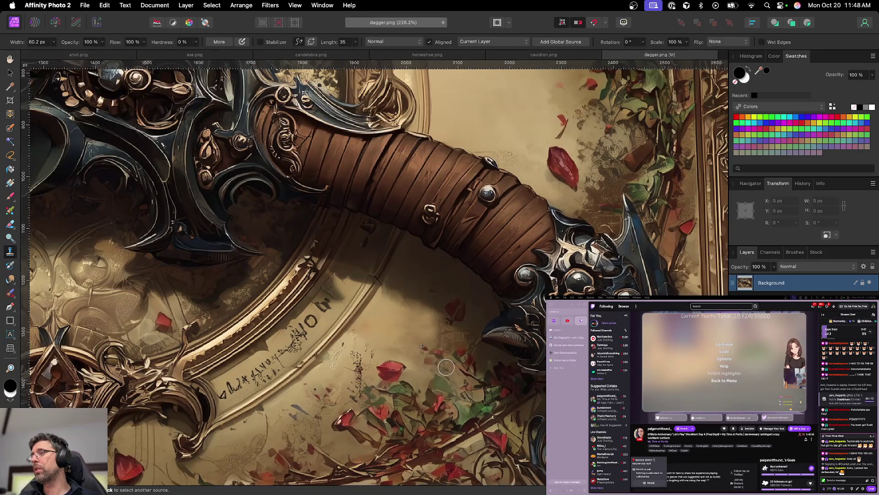
{"action": "scroll", "coordinate": [423, 355], "scroll_direction": "down", "scroll_amount": 4}
{"action": "scroll", "coordinate": [515, 376], "scroll_direction": "down", "scroll_amount": 1}
{"action": "scroll", "coordinate": [203, 292], "scroll_direction": "up", "scroll_amount": 5}
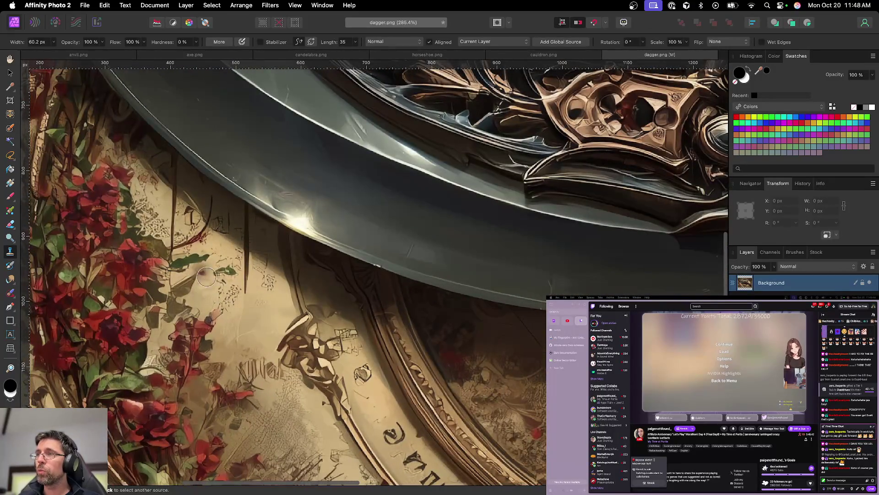
{"action": "scroll", "coordinate": [253, 294], "scroll_direction": "down", "scroll_amount": 2}
{"action": "scroll", "coordinate": [301, 339], "scroll_direction": "down", "scroll_amount": 4}
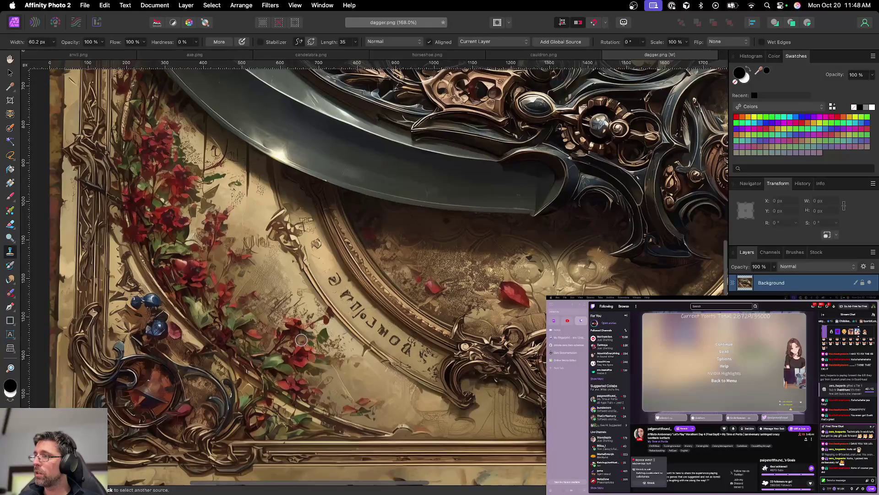
{"action": "scroll", "coordinate": [301, 339], "scroll_direction": "up", "scroll_amount": 10}
{"action": "scroll", "coordinate": [327, 335], "scroll_direction": "right", "scroll_amount": 5}
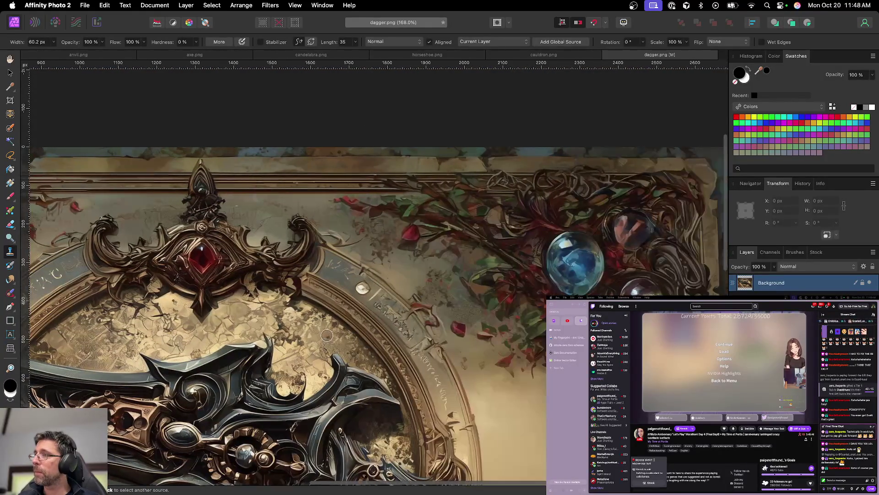
{"action": "scroll", "coordinate": [327, 334], "scroll_direction": "down", "scroll_amount": 5}
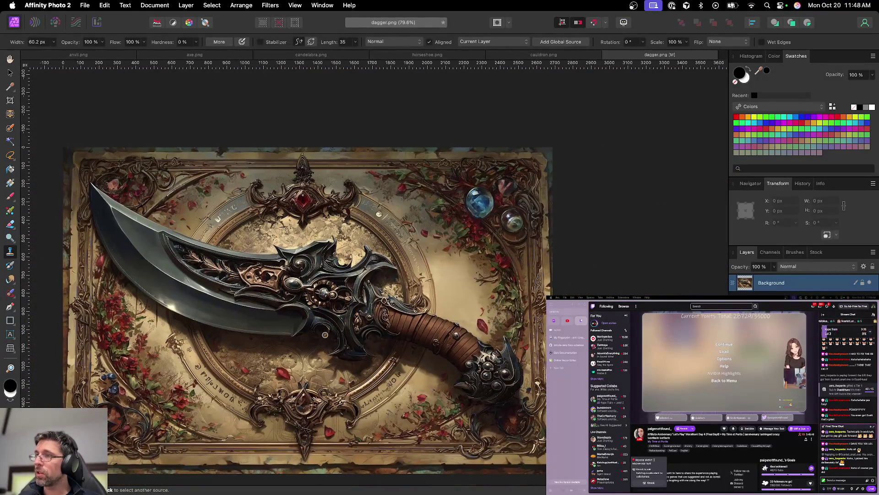
{"action": "key", "text": "v"}
Step: Save dagger.afphoto, export dagger.png, and close the dagger document
{"action": "key", "text": "super+s"}
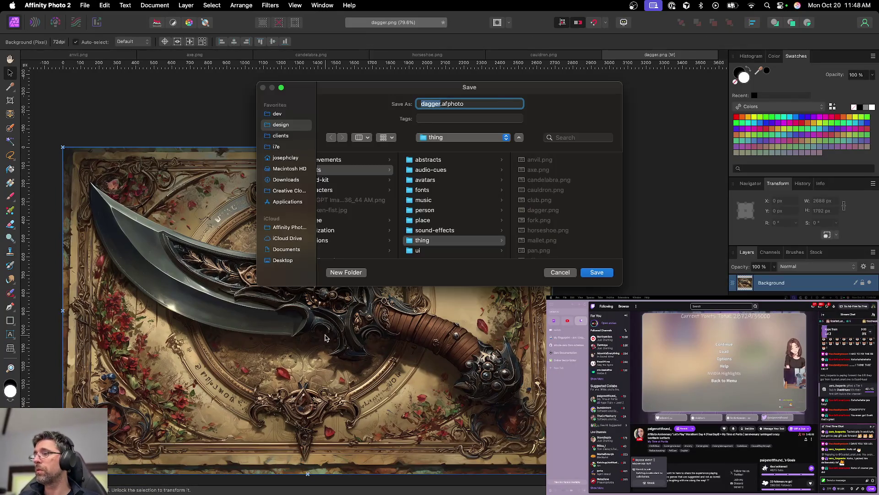
{"action": "key", "text": "Return"}
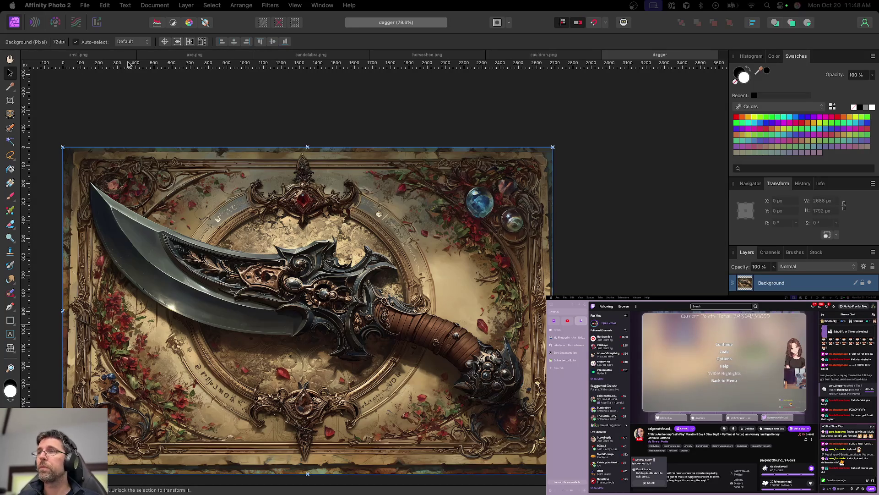
{"action": "key", "text": "super+alt+shift+w"}
{"action": "key", "text": "Return"}
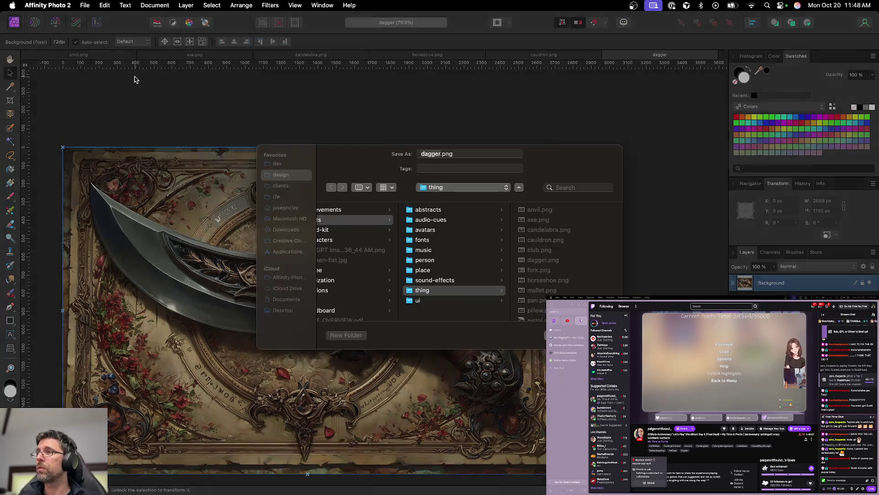
{"action": "key", "text": "Return"}
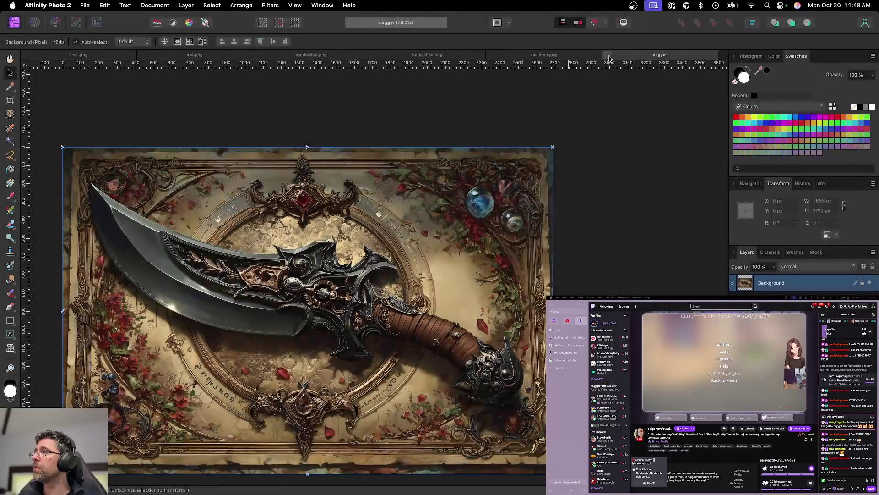
{"action": "left_click", "coordinate": [609, 55]}
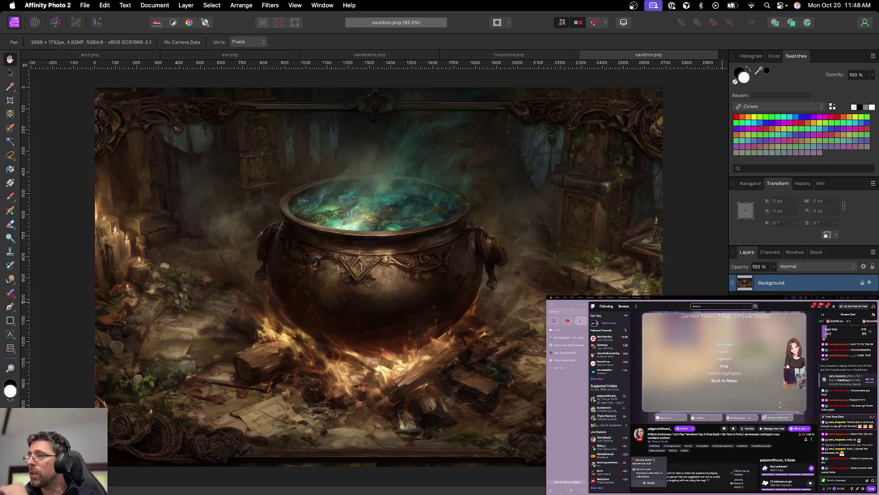
Step: Add a Levels adjustment to the cauldron, pulling the white level left to brighten it
{"action": "left_click", "coordinate": [797, 487]}
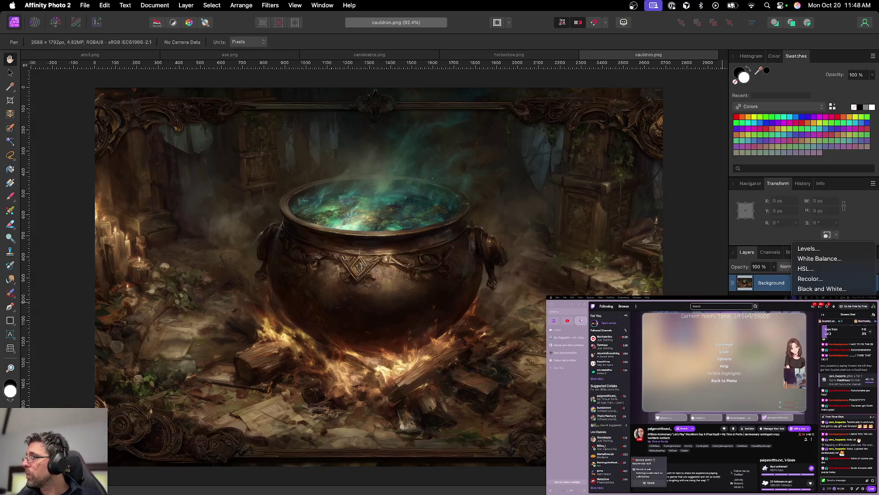
{"action": "left_click", "coordinate": [815, 248]}
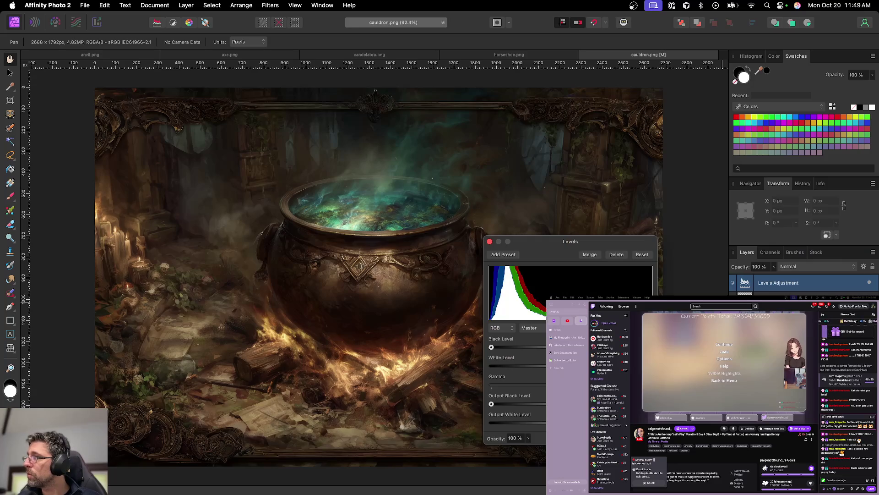
{"action": "mouse_move", "coordinate": [654, 365]}
{"action": "left_mouse_down"}
{"action": "mouse_move", "coordinate": [605, 365]}
{"action": "mouse_move", "coordinate": [614, 366]}
{"action": "left_mouse_up"}
{"action": "left_click", "coordinate": [489, 241]}
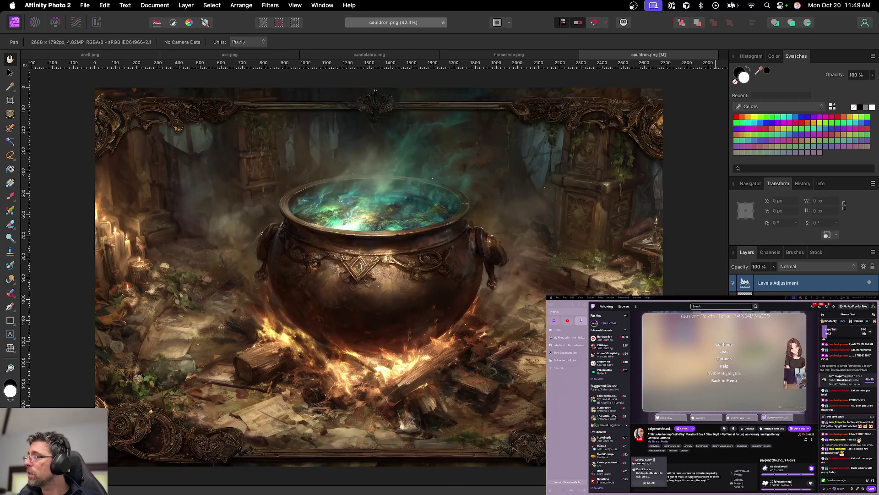
Step: Add a Curves adjustment, lowering the curve's low end slightly and lifting its upper part
{"action": "left_click", "coordinate": [797, 486]}
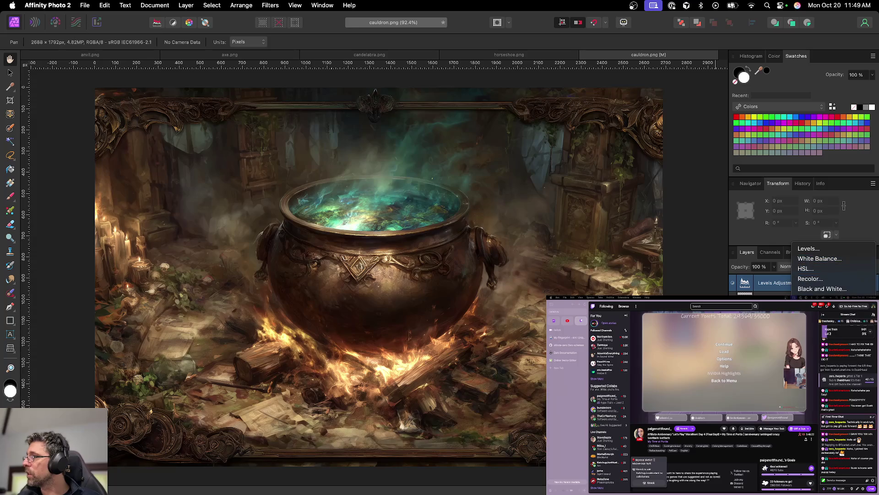
{"action": "left_click", "coordinate": [820, 359]}
{"action": "mouse_move", "coordinate": [510, 382]}
{"action": "left_mouse_down"}
{"action": "mouse_move", "coordinate": [630, 267]}
{"action": "mouse_move", "coordinate": [511, 385]}
{"action": "left_mouse_up"}
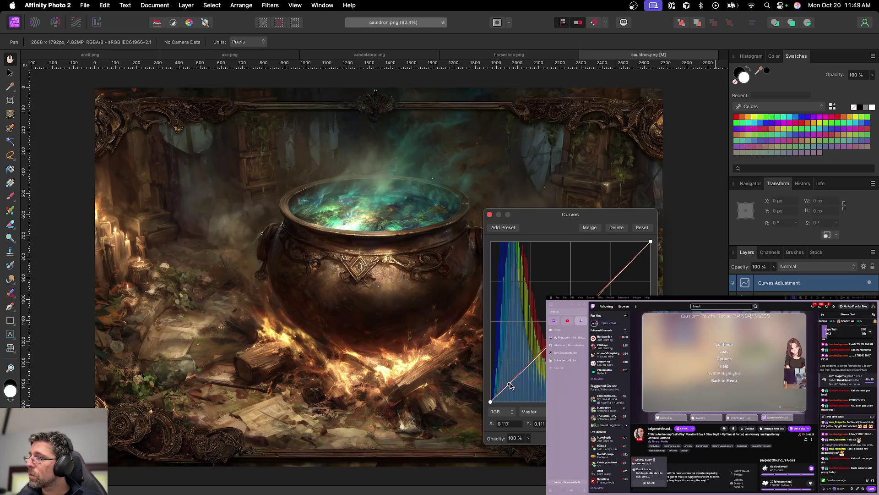
{"action": "left_click_drag", "start_coordinate": [632, 260], "coordinate": [633, 259]}
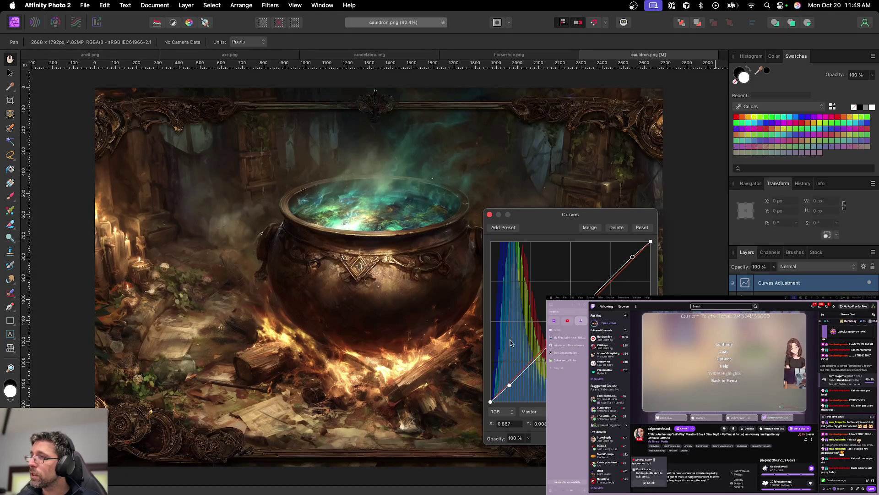
{"action": "left_click", "coordinate": [490, 215]}
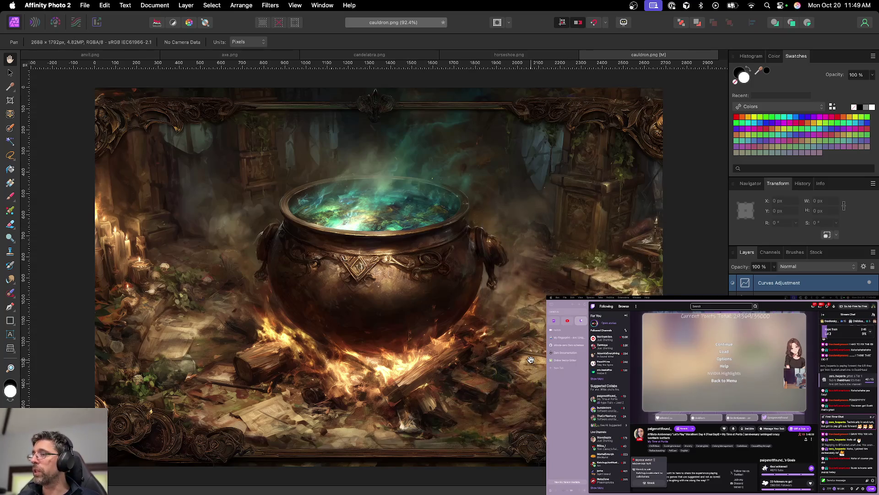
Step: Save the cauldron document, export it as cauldron.png, and close it
{"action": "key", "text": "ctrl+s"}
{"action": "key", "text": "Return"}
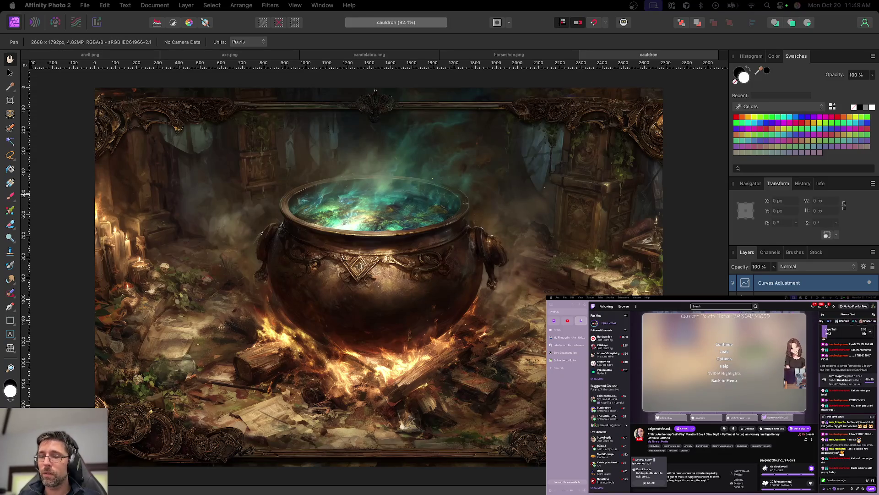
{"action": "left_click", "coordinate": [612, 57]}
{"action": "key", "text": "ctrl+alt+shift+s"}
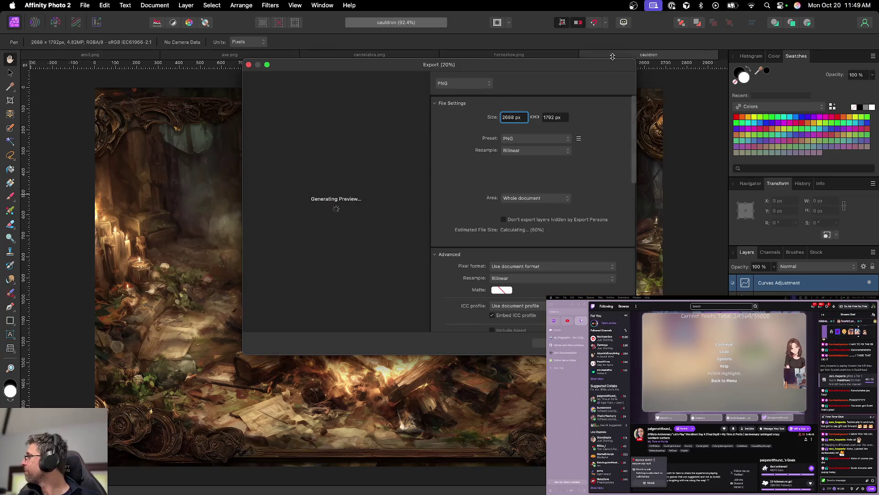
{"action": "key", "text": "Return"}
{"action": "key", "text": "Return"}
{"action": "left_click", "coordinate": [584, 55]}
{"action": "key", "text": "ctrl+d"}
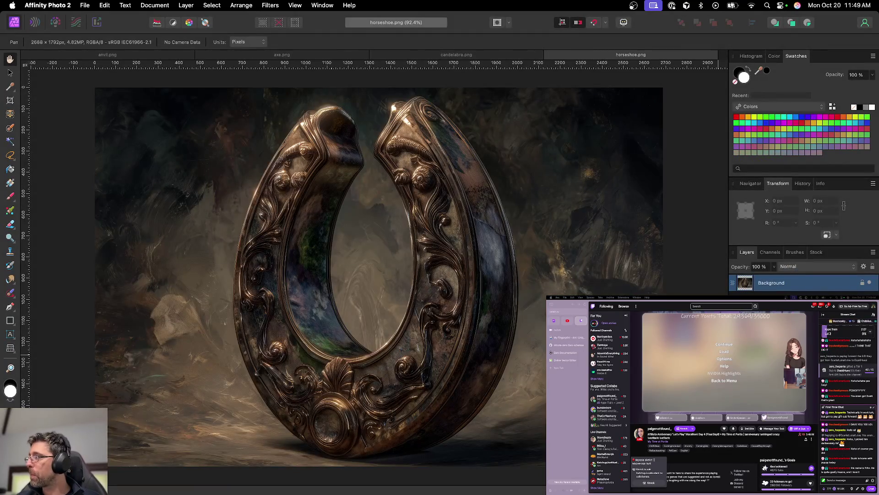
Step: Add an HSL Shift adjustment to the horseshoe, save horseshoe.afphoto, export PNG, and close it
{"action": "key", "text": "super+u"}
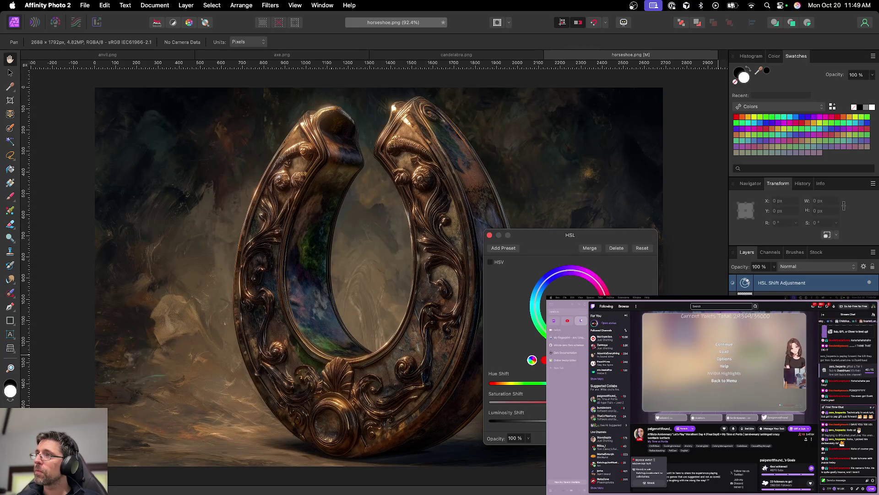
{"action": "left_click", "coordinate": [489, 235]}
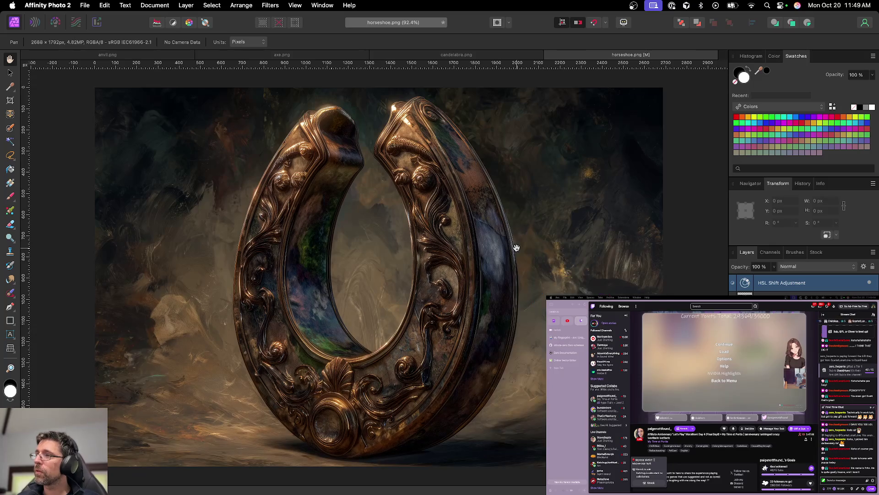
{"action": "key", "text": "super+s"}
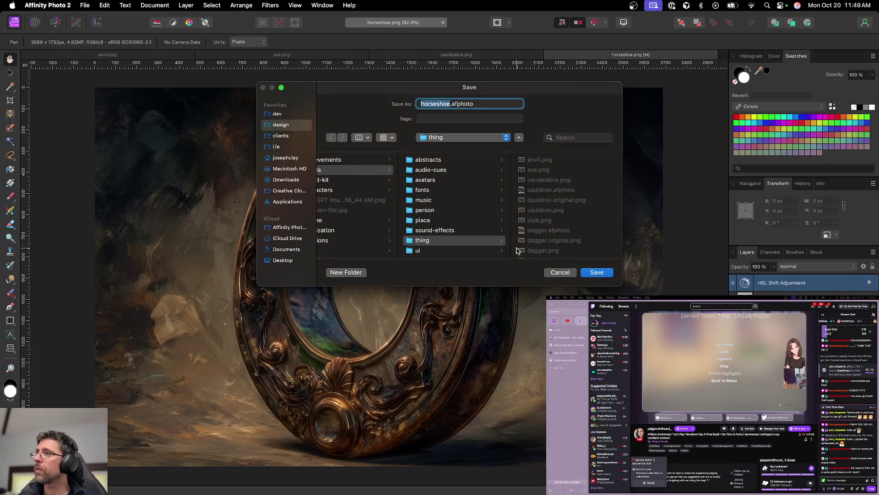
{"action": "key", "text": "Return"}
{"action": "key", "text": "alt+shift+super+s"}
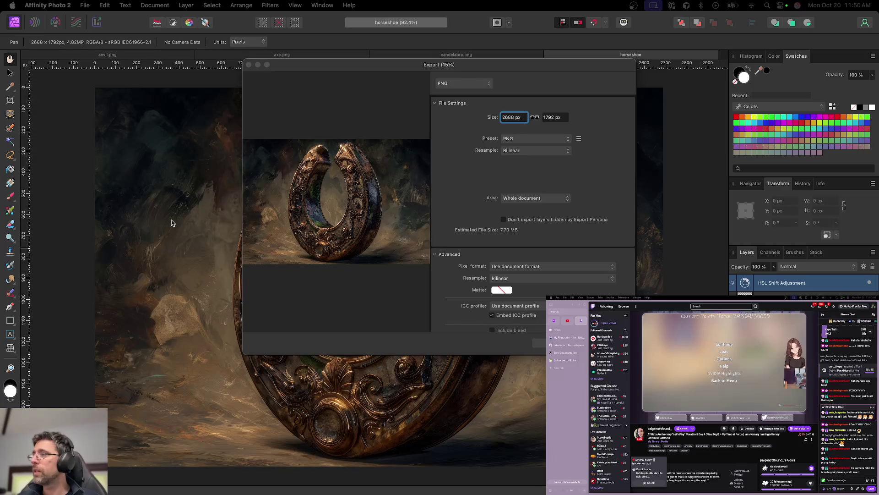
{"action": "left_click", "coordinate": [338, 256]}
{"action": "key", "text": "Escape"}
{"action": "key", "text": "super+w"}
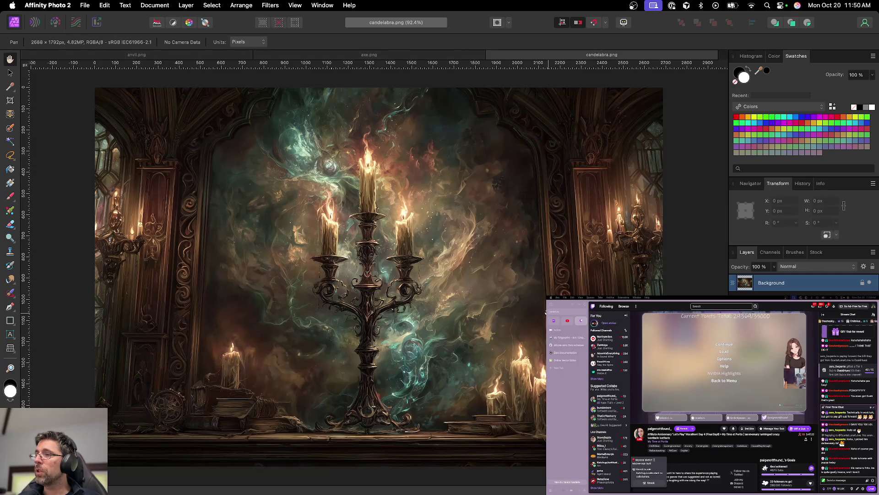
Step: Close candelabra.png, axe.png and anvil.png one after another
{"action": "key", "text": "super+w"}
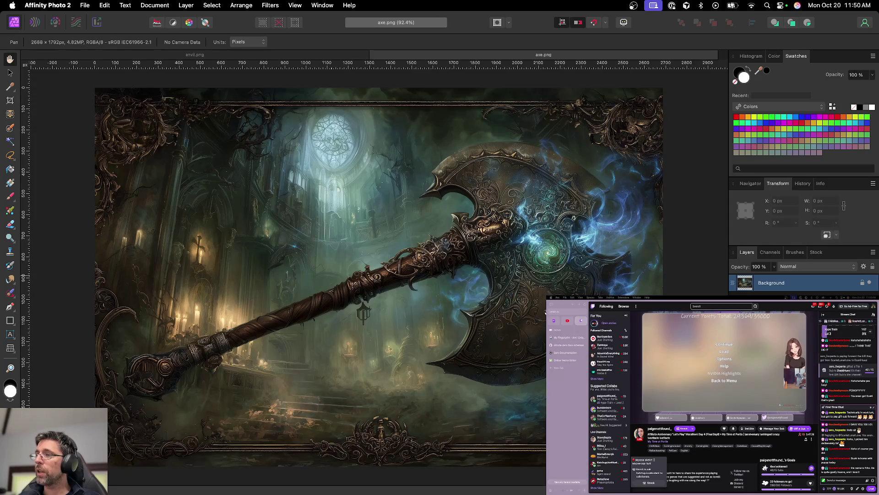
{"action": "key", "text": "super+w"}
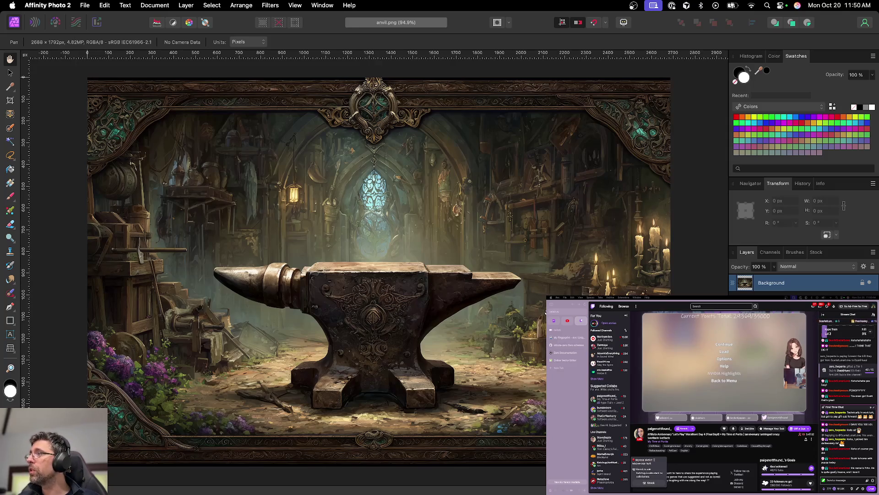
{"action": "key", "text": "super+w"}
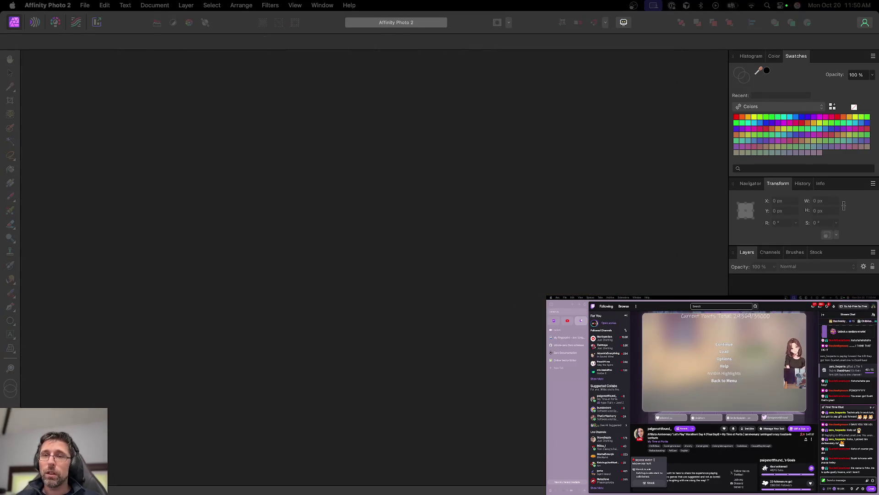
Step: Move the 'card: photoshopping' task up to the top list and rename it 'upload cards'
{"action": "key", "text": "ctrl+Right"}
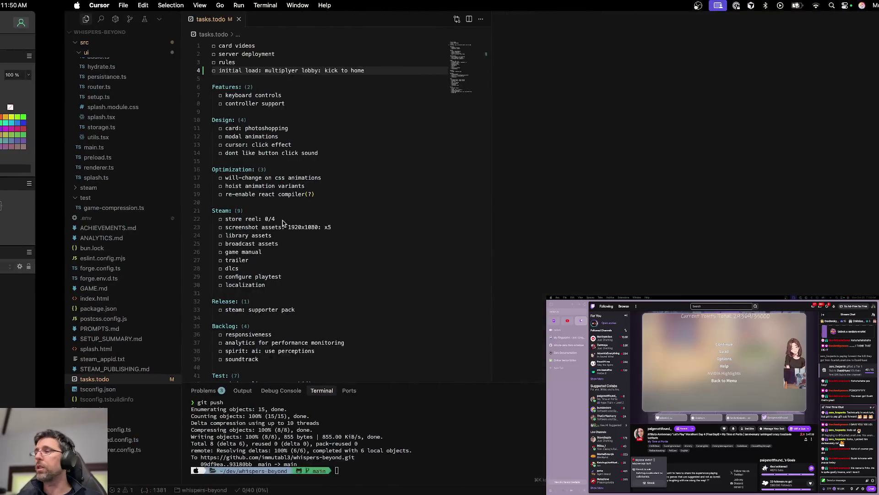
{"action": "key", "text": "ctrl+Right"}
{"action": "key", "text": "ctrl+Left"}
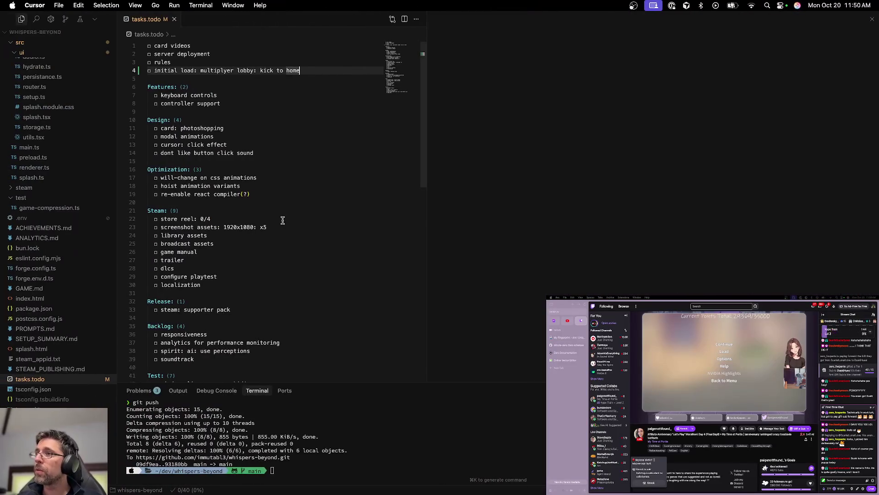
{"action": "left_click", "coordinate": [261, 128]}
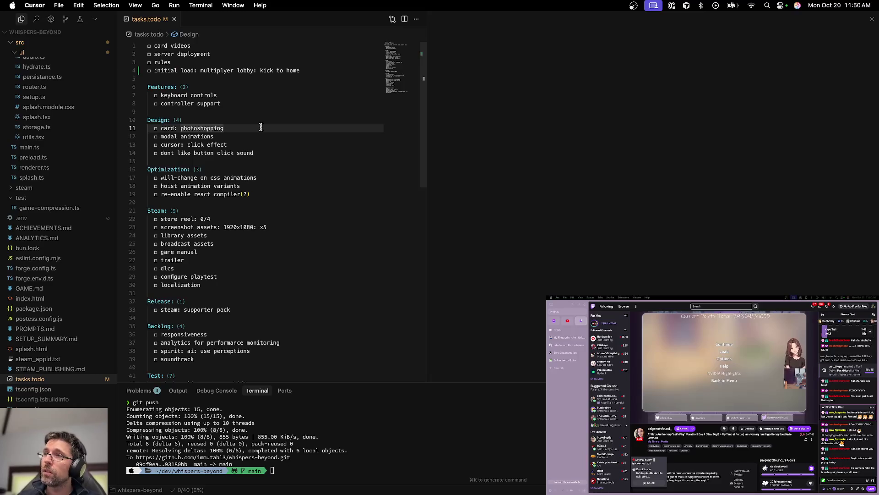
{"action": "key", "text": "alt+Up"}
{"action": "key", "text": "alt+Up"}
{"action": "key", "text": "alt+Up"}
{"action": "key", "text": "alt+shift+Right"}
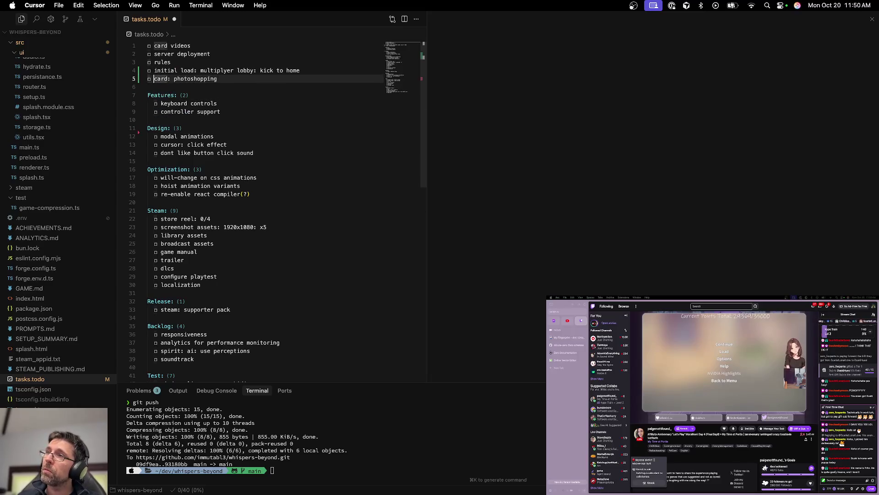
{"action": "type", "text": "upload cards"}
{"action": "key", "text": "super+shift+Right"}
{"action": "key", "text": "BackSpace"}
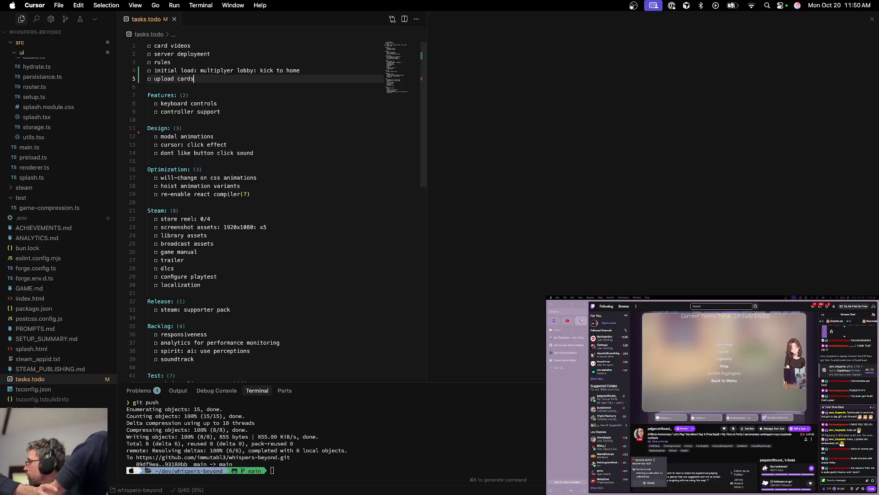
Step: Duplicate that line as a 'reprocess cards' task and save tasks.todo
{"action": "key", "text": "shift+alt+Down"}
{"action": "key", "text": "alt+shift+Left"}
{"action": "key", "text": "alt+shift+Left"}
{"action": "type", "text": "reprocess cards"}
{"action": "key", "text": "super+s"}
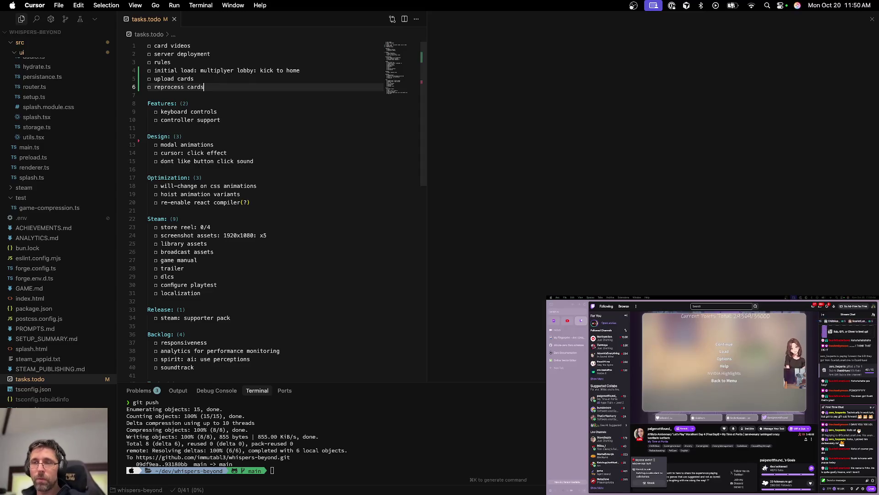
Step: Go to the configure playtest task, send a stream chat message, and open the React transitions docs
{"action": "left_click", "coordinate": [256, 281]}
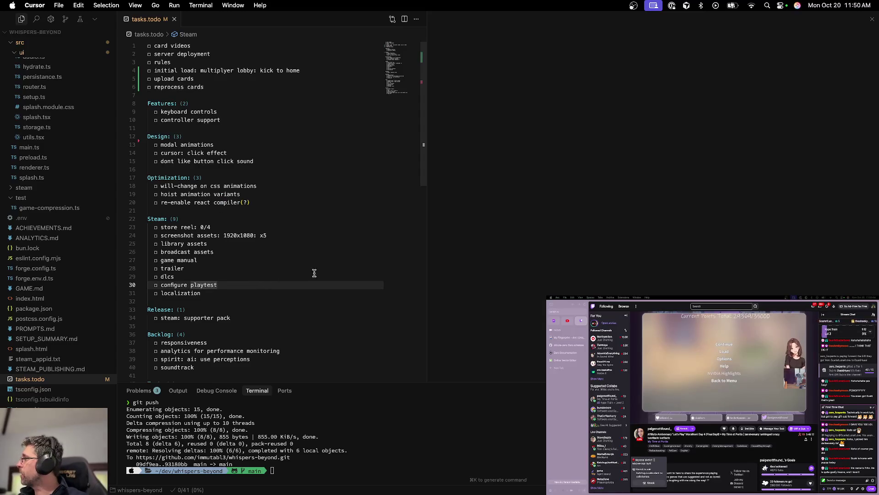
{"action": "left_click", "coordinate": [845, 479]}
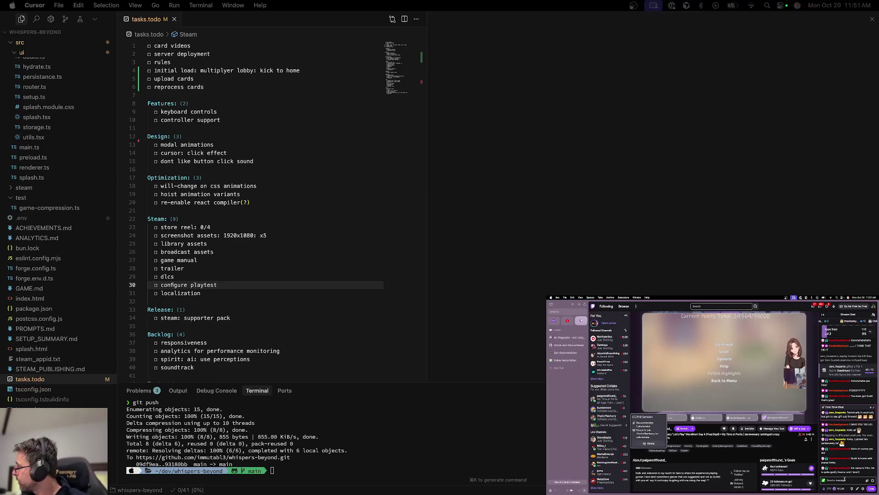
{"action": "type", "text": "alright, closing you up"}
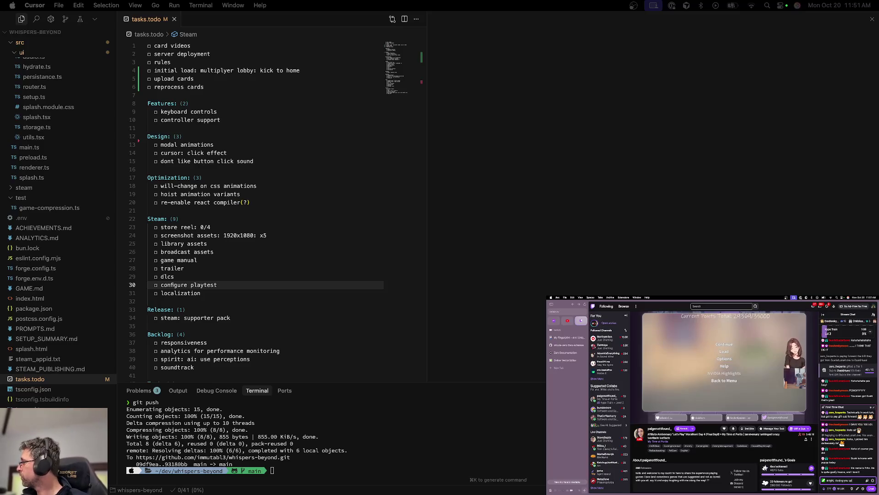
{"action": "key", "text": "Return"}
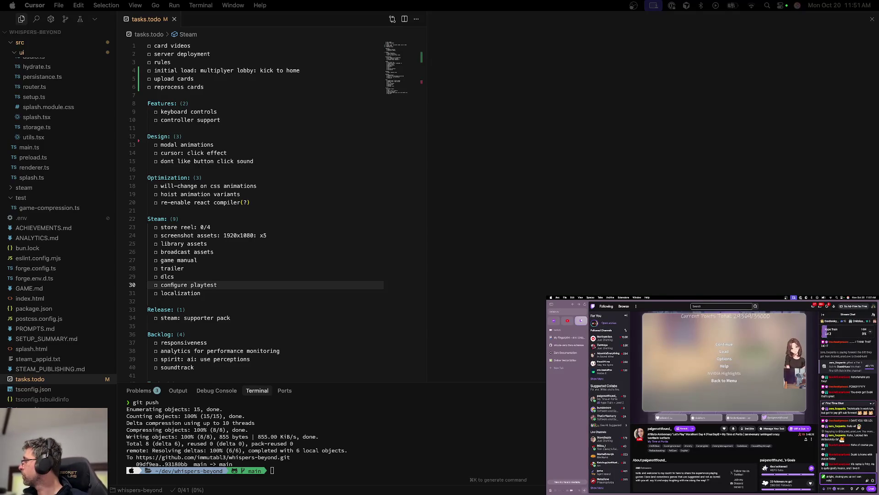
{"action": "mouse_move", "coordinate": [648, 423]}
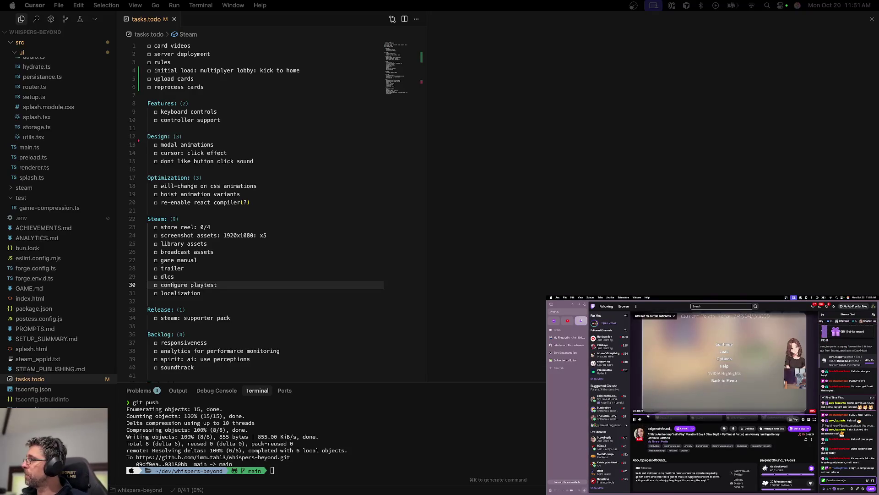
{"action": "left_click", "coordinate": [568, 459]}
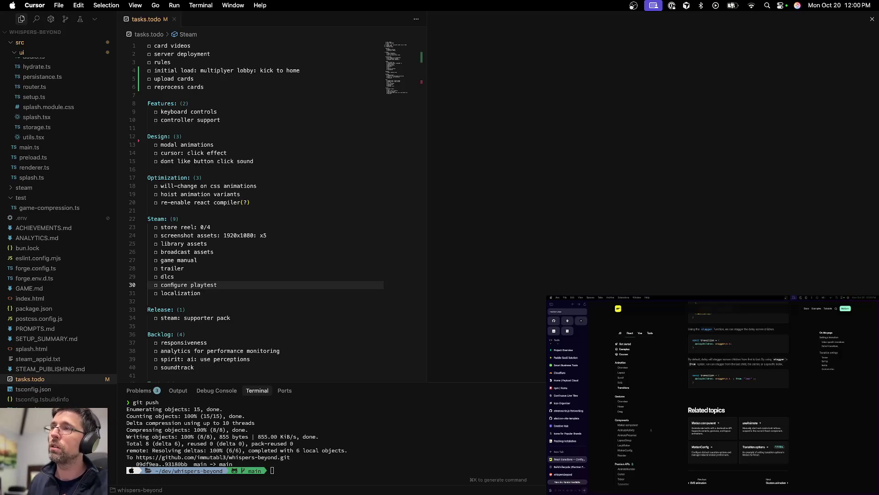
Step: Place the insertion point in the Optimization list of tasks.todo
{"action": "left_click", "coordinate": [297, 189]}
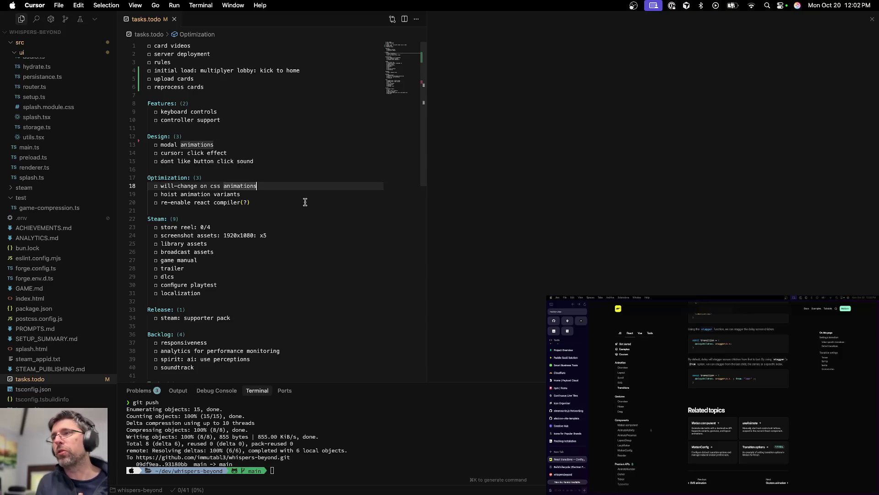
Step: Delete the 're-enable react compiler(?)' line from the Optimization section of tasks.todo
{"action": "left_click", "coordinate": [305, 202]}
{"action": "key", "text": "shift+Up"}
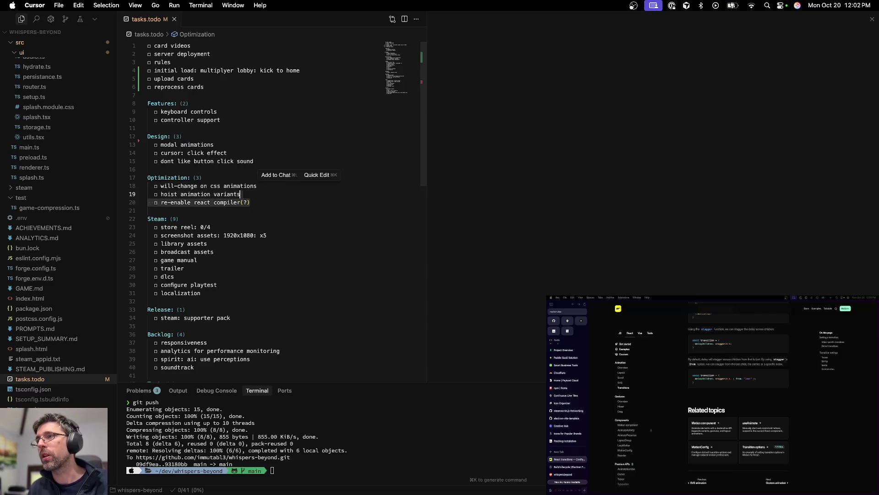
{"action": "key", "text": "BackSpace"}
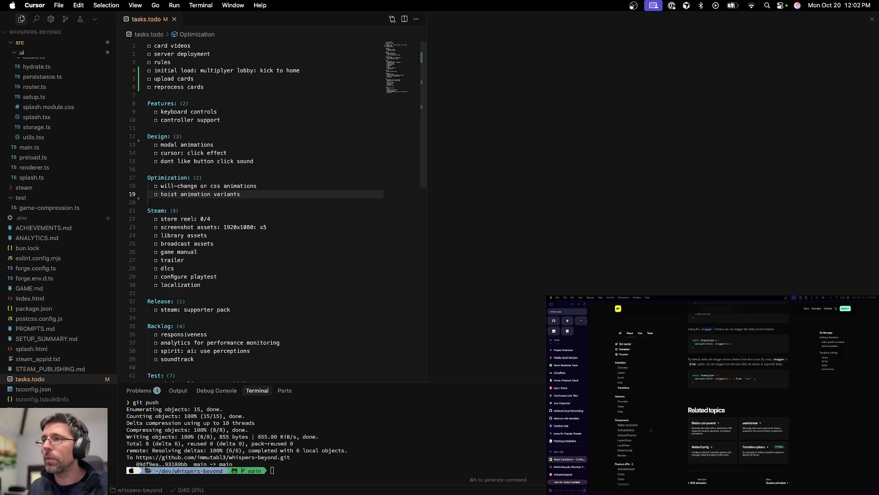
{"action": "scroll", "coordinate": [298, 212], "scroll_direction": "down", "scroll_amount": 2}
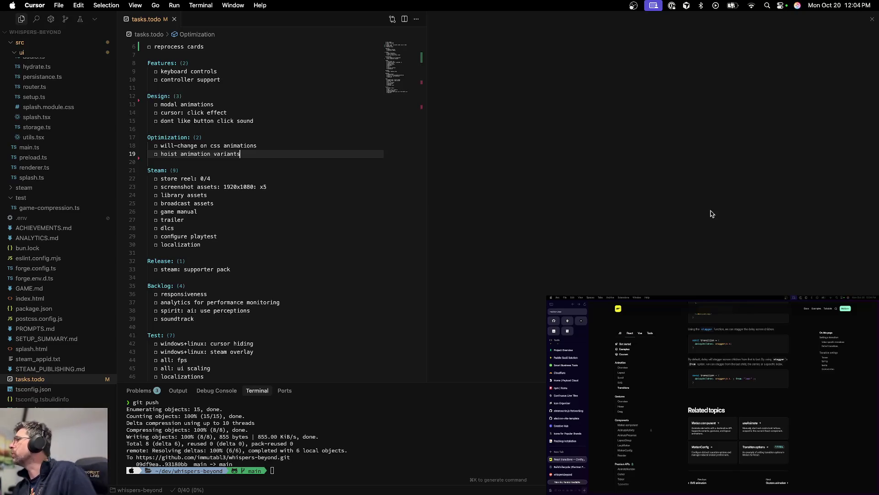
{"action": "key", "text": "ctrl+Right"}
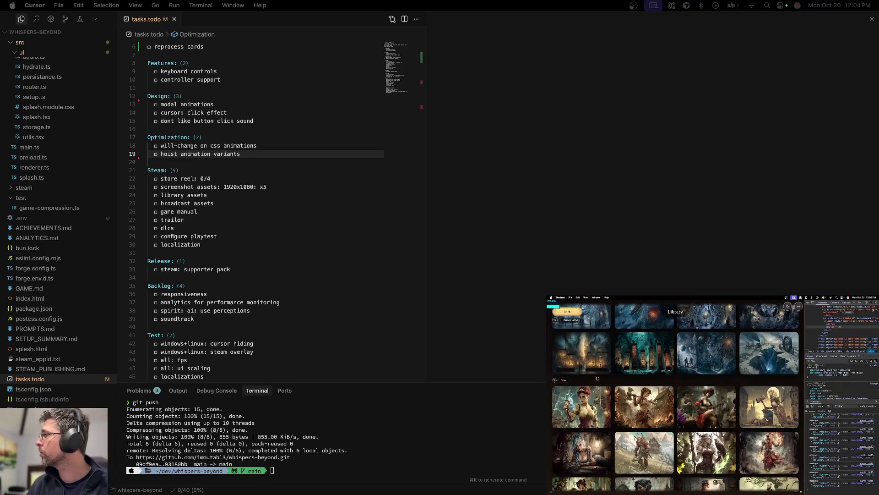
Step: Scroll the Whispers Beyond Library to the top and go Back to the main menu
{"action": "scroll", "coordinate": [597, 378], "scroll_direction": "up", "scroll_amount": 10}
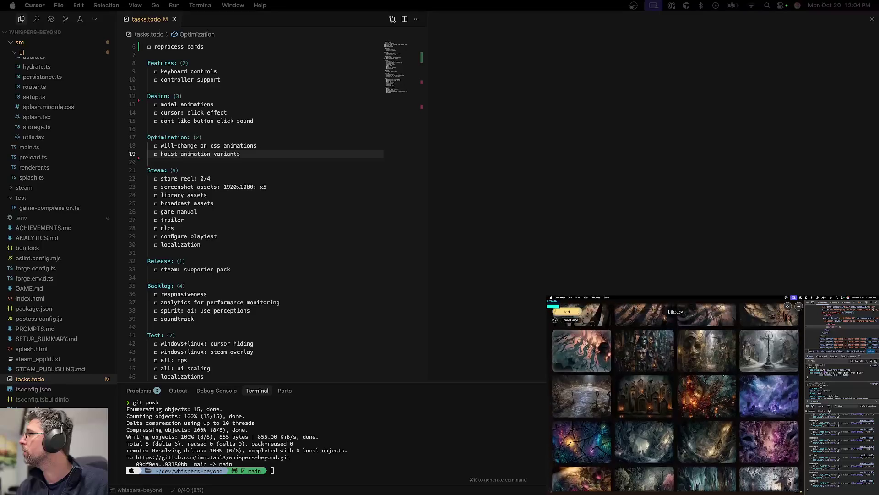
{"action": "left_click", "coordinate": [567, 312]}
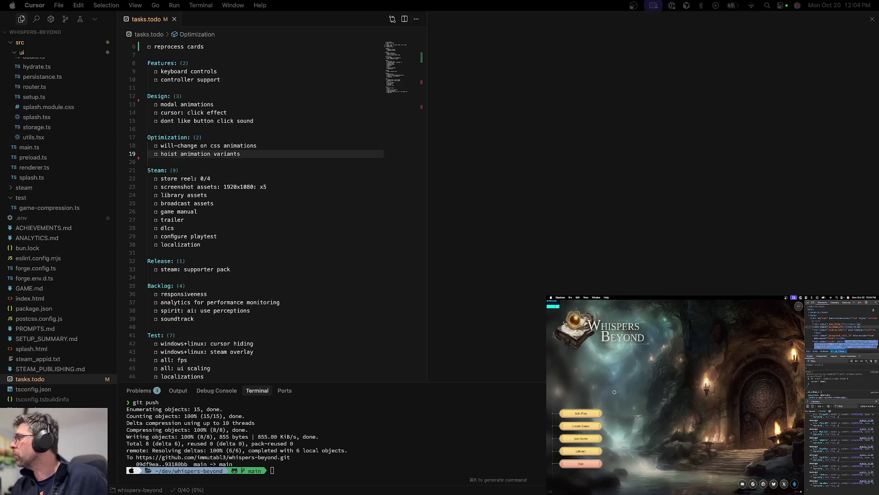
{"action": "left_click", "coordinate": [255, 194]}
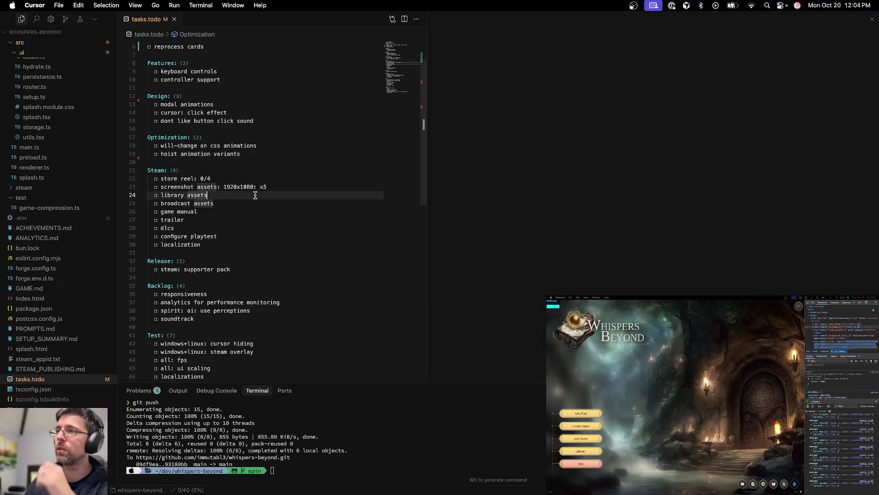
Step: Open cursor.ts through the quick file search
{"action": "key", "text": "super+p"}
{"action": "type", "text": "cu"}
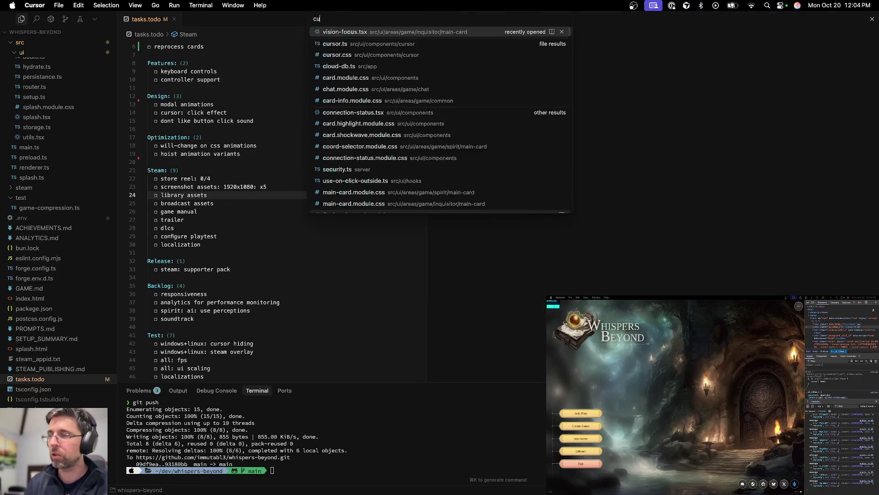
{"action": "type", "text": "rsor"}
{"action": "key", "text": "super+Return"}
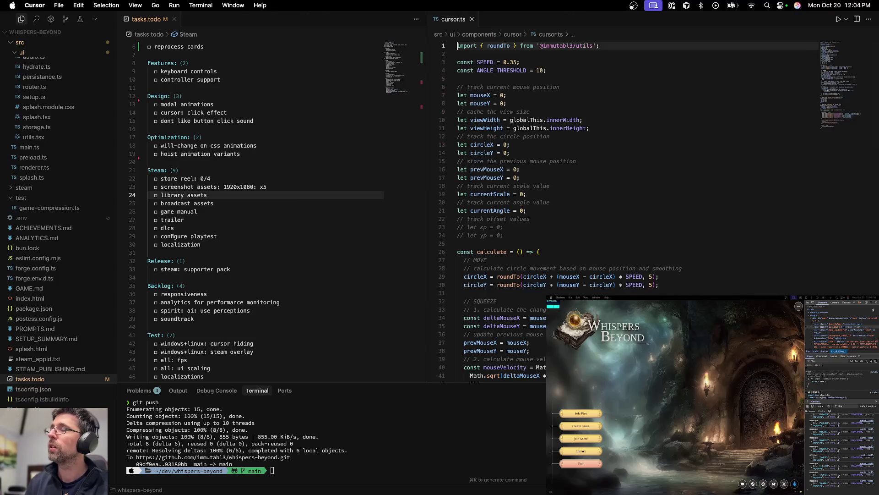
{"action": "left_click", "coordinate": [309, 225]}
Step: Open cursor.css beside it, widen its editor and scroll to the > div rule
{"action": "key", "text": "super+p"}
{"action": "type", "text": "suro"}
{"action": "key", "text": "BackSpace"}
{"action": "key", "text": "BackSpace"}
{"action": "key", "text": "BackSpace"}
{"action": "type", "text": "curosr."}
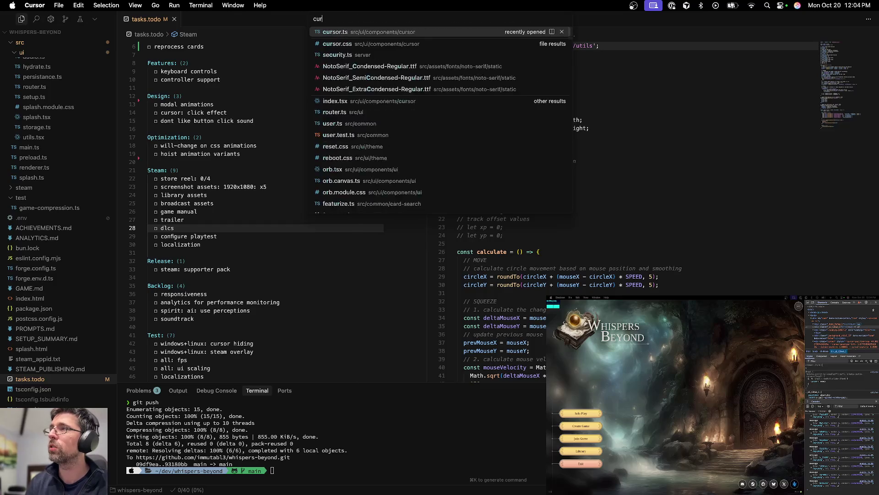
{"action": "key", "text": "Down"}
{"action": "key", "text": "Return"}
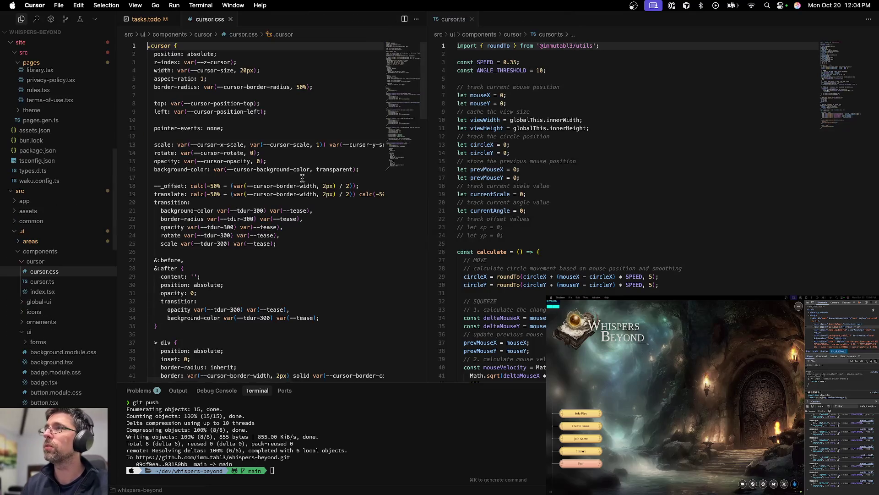
{"action": "left_click_drag", "start_coordinate": [431, 148], "coordinate": [518, 148]}
{"action": "scroll", "coordinate": [379, 181], "scroll_direction": "down", "scroll_amount": 6}
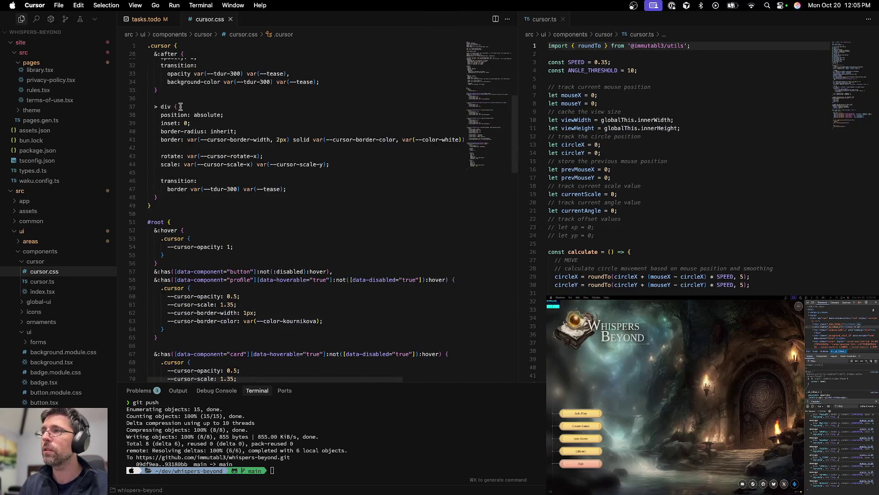
{"action": "left_click", "coordinate": [234, 198]}
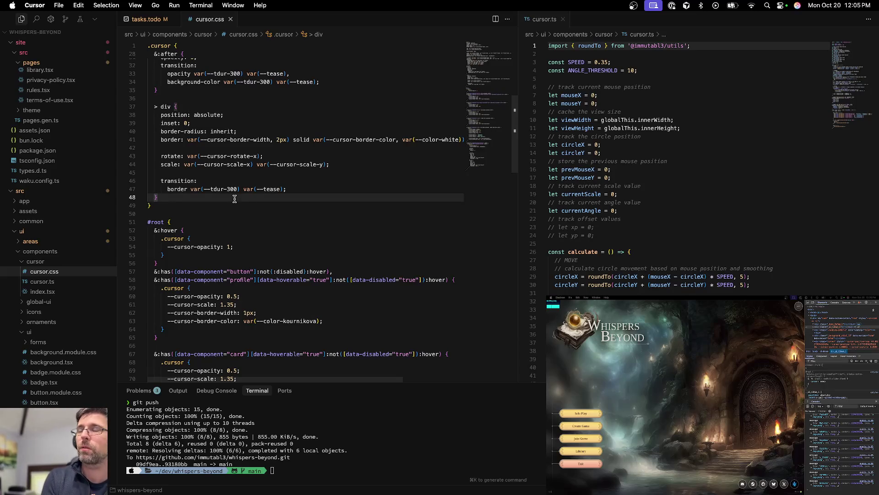